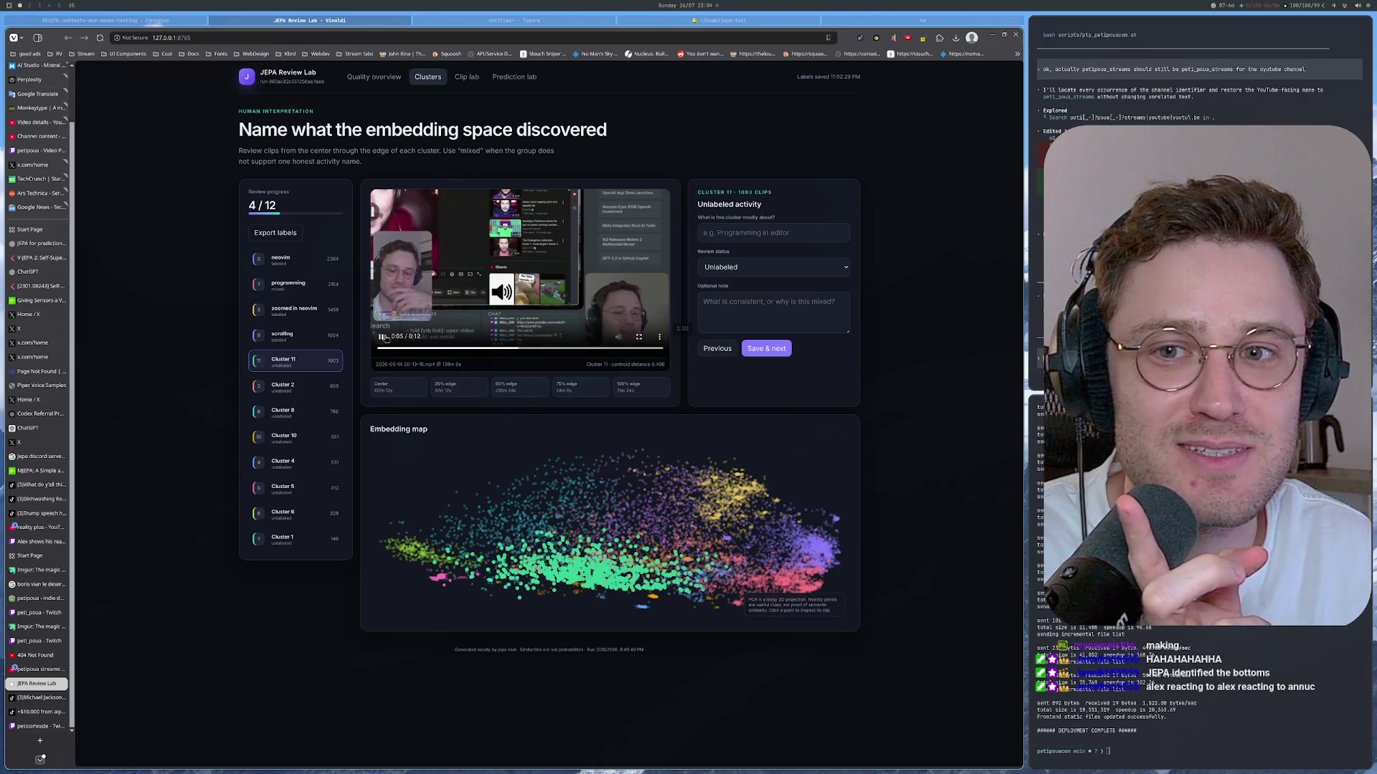
Step: Flip briefly to Cluster 2's clips and back to Cluster 11
key(Down)
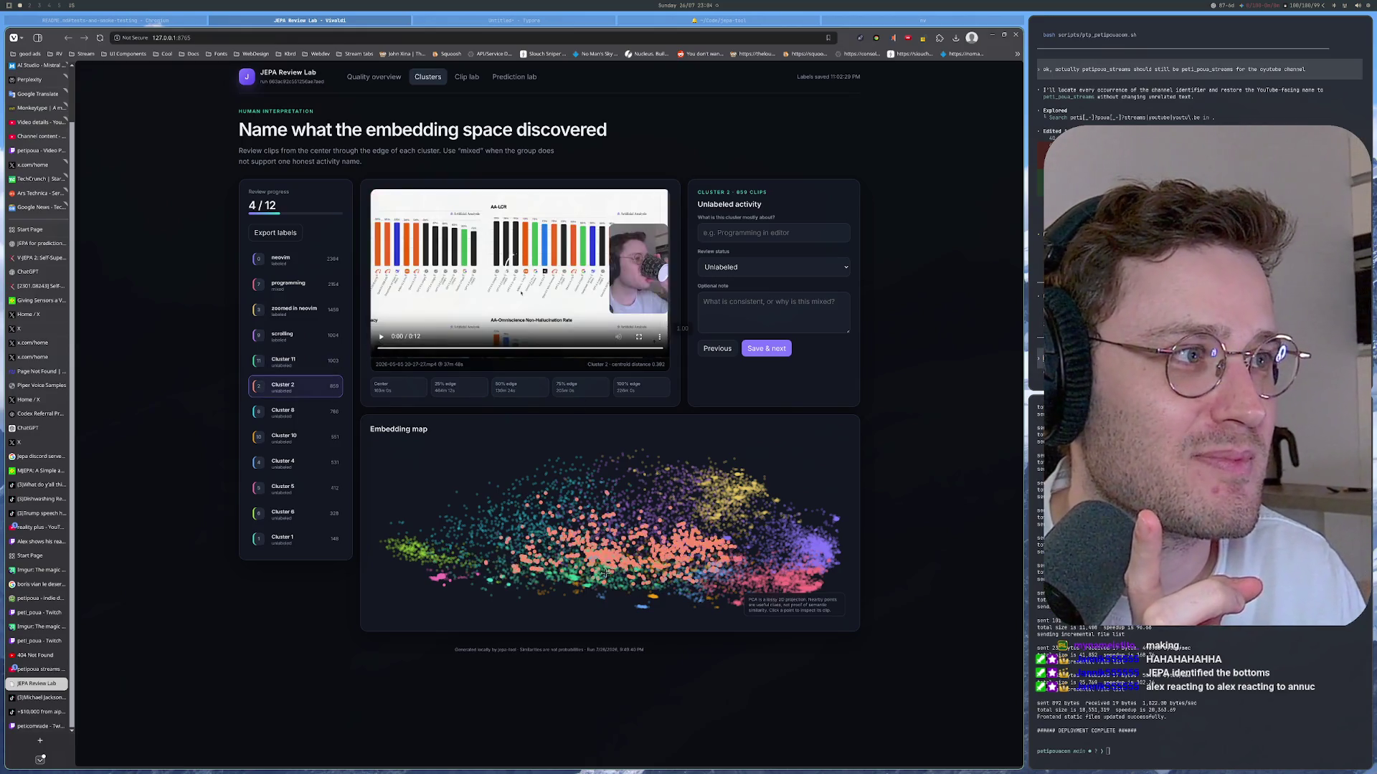
key(Up)
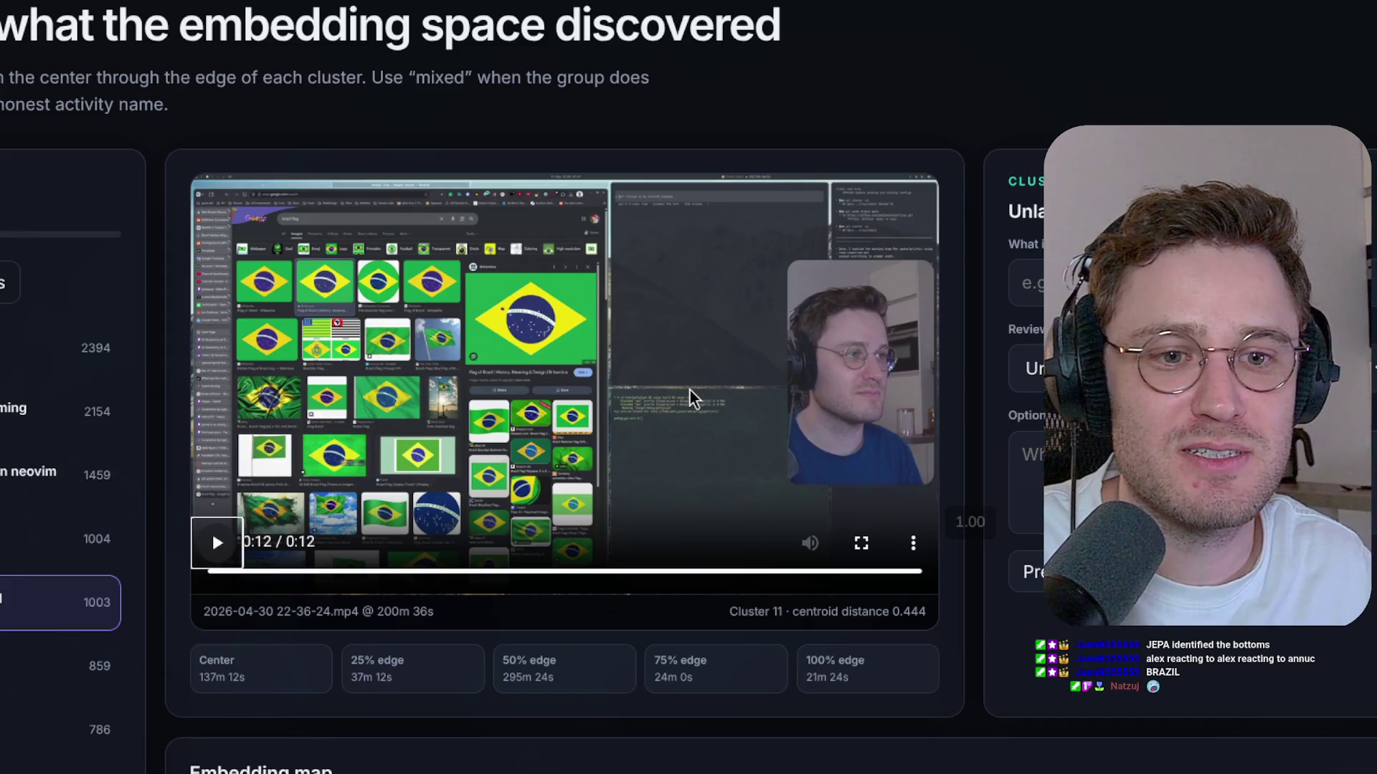
scroll(689, 399, down, 3)
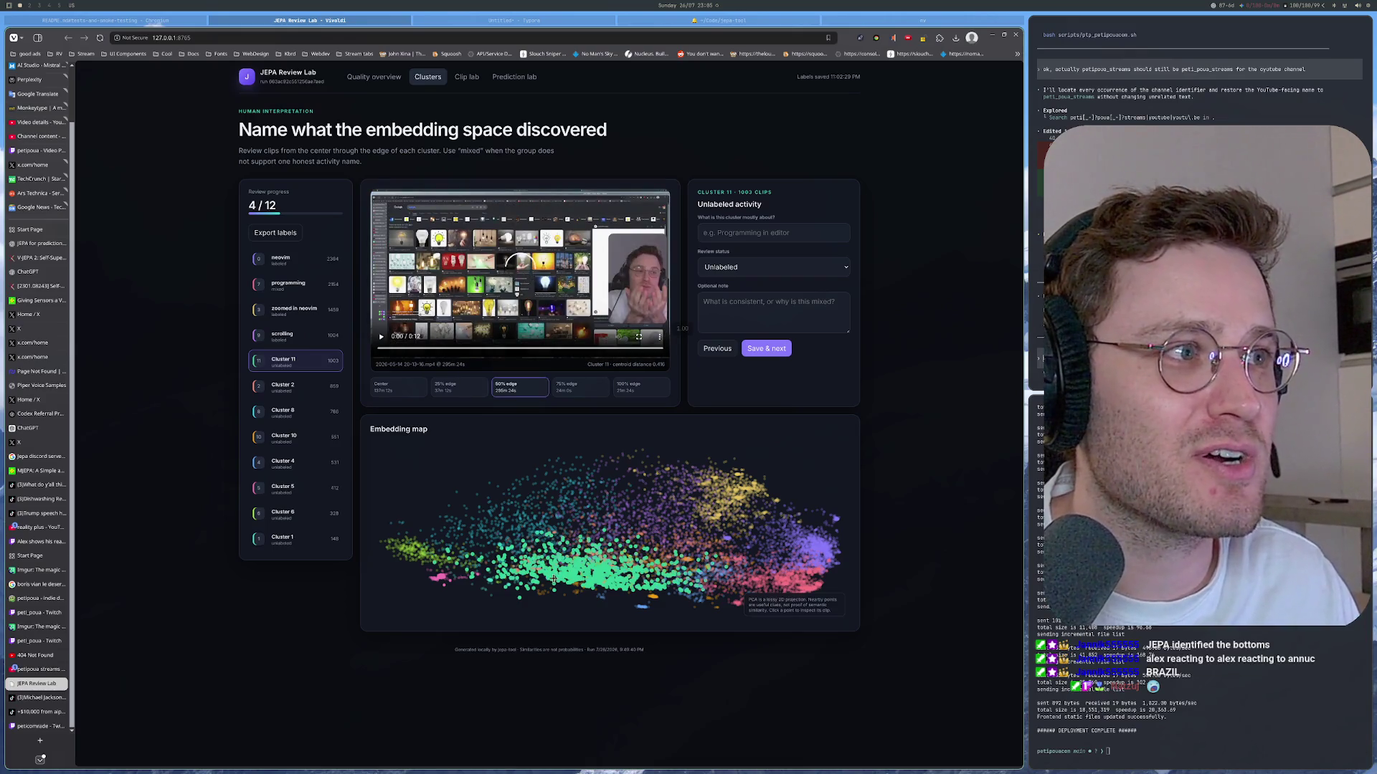
Step: Preview further Cluster 11 clips, checking them briefly against Cluster 4
click(553, 578)
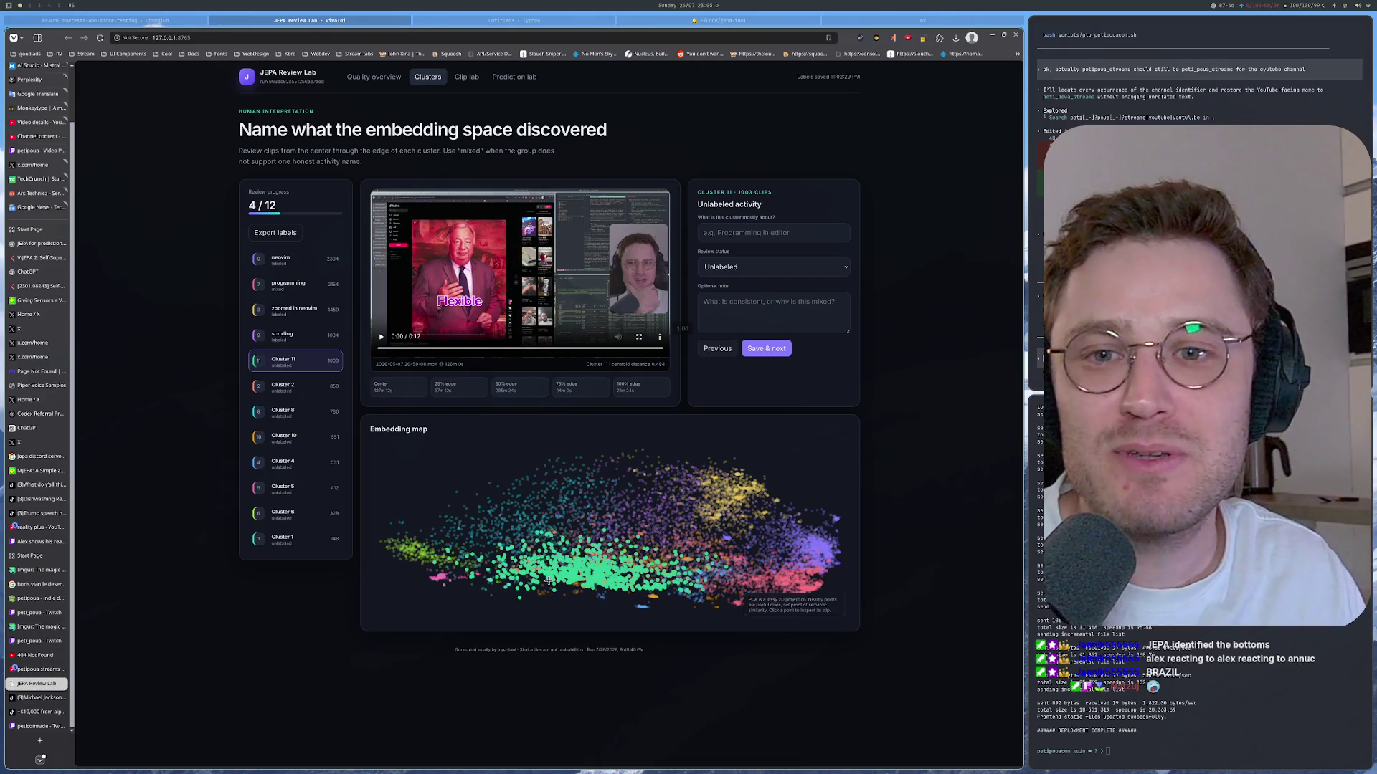
click(643, 606)
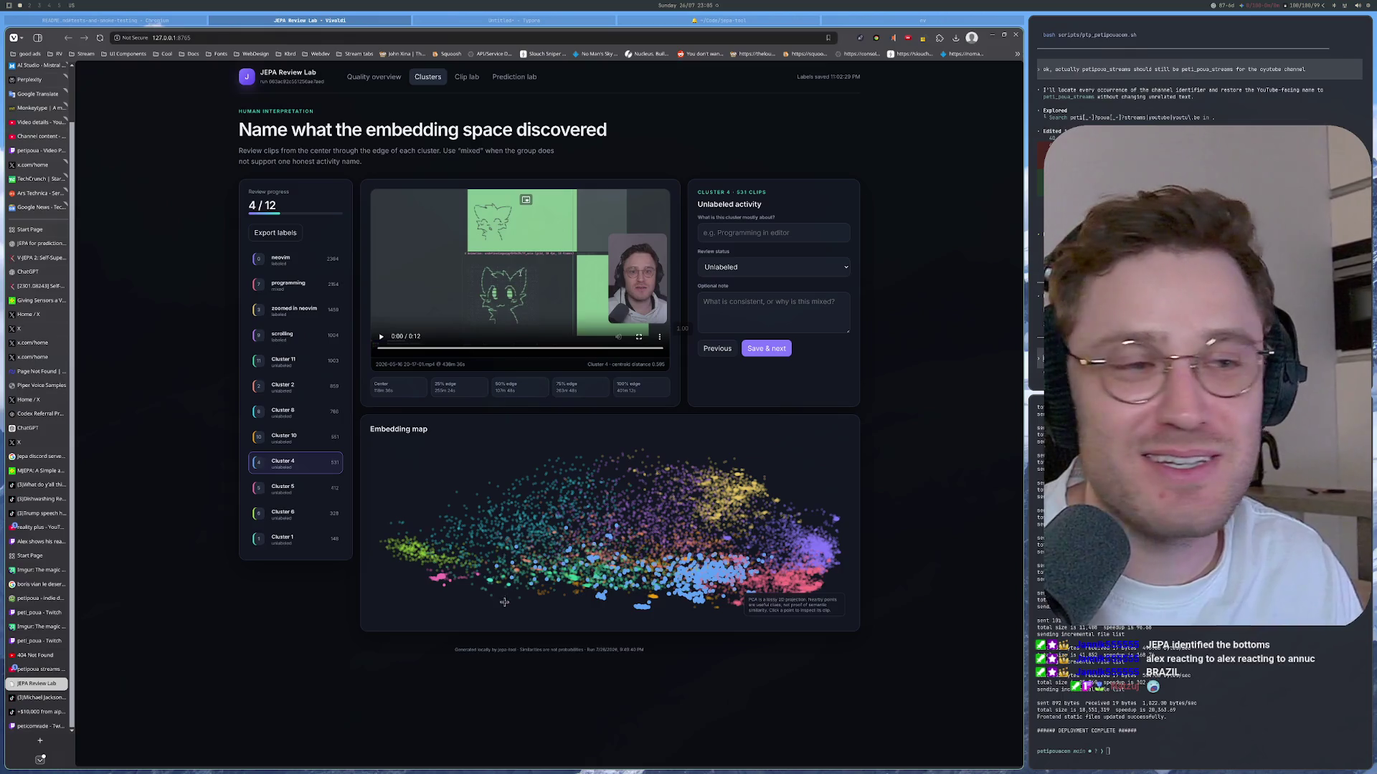
click(530, 586)
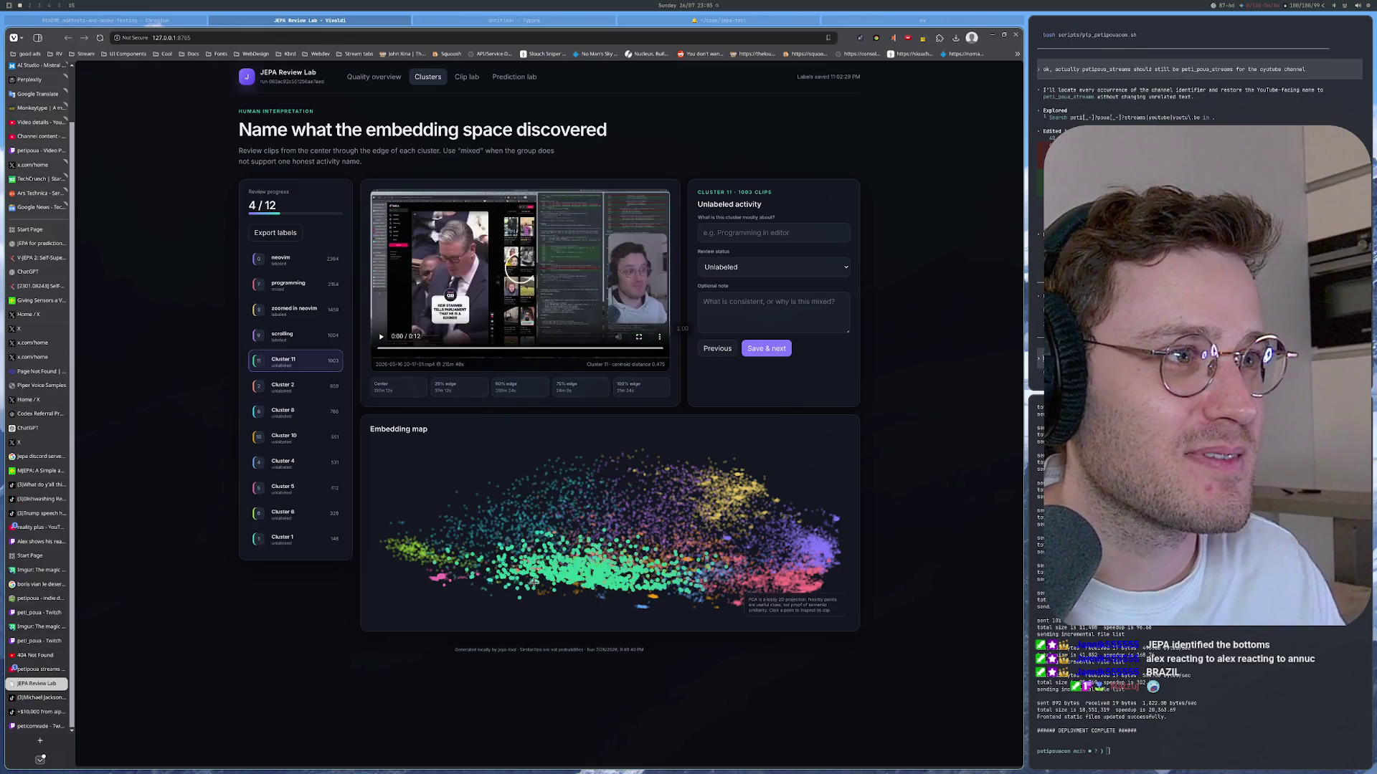
click(533, 581)
click(532, 580)
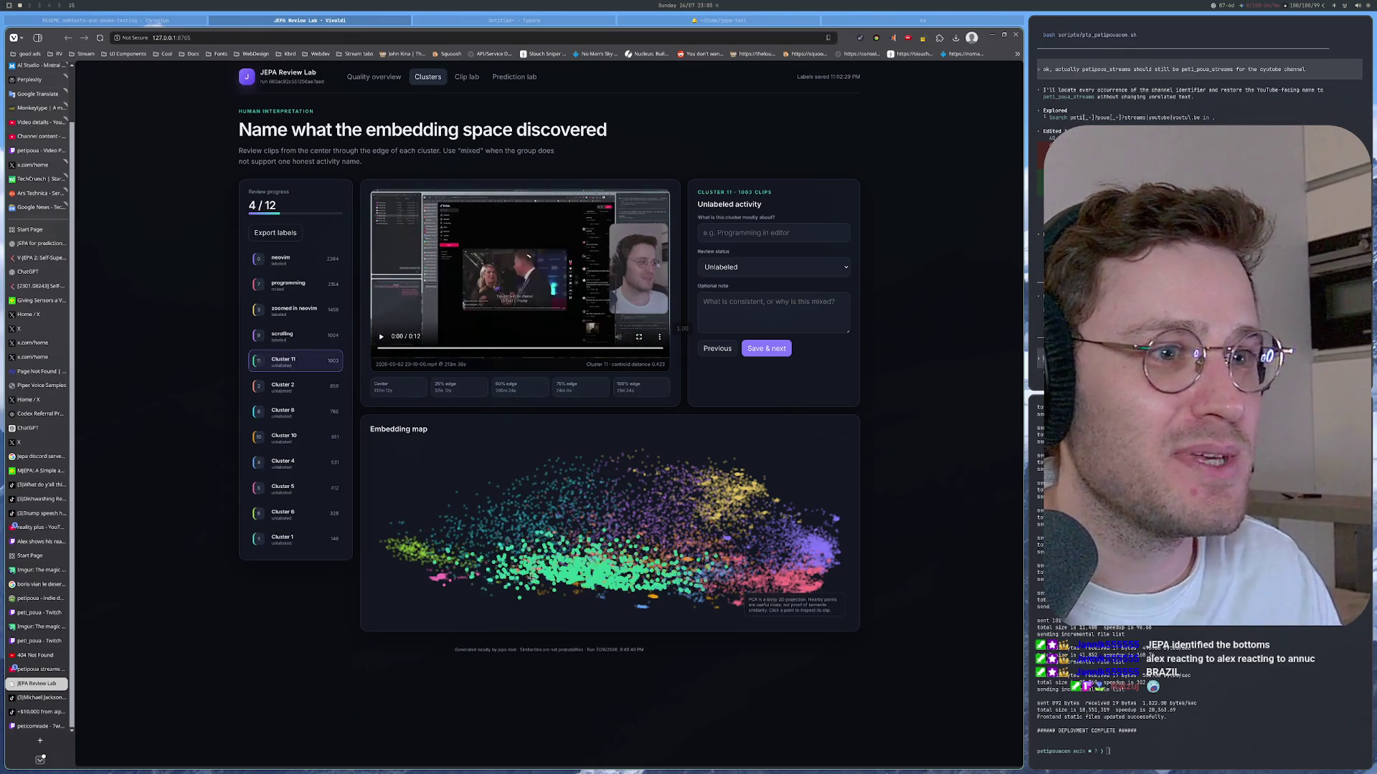
Step: Compare against Clusters 4, 10 and 8, then return to Cluster 11's news-article clip at distance 0.503
click(533, 578)
click(533, 579)
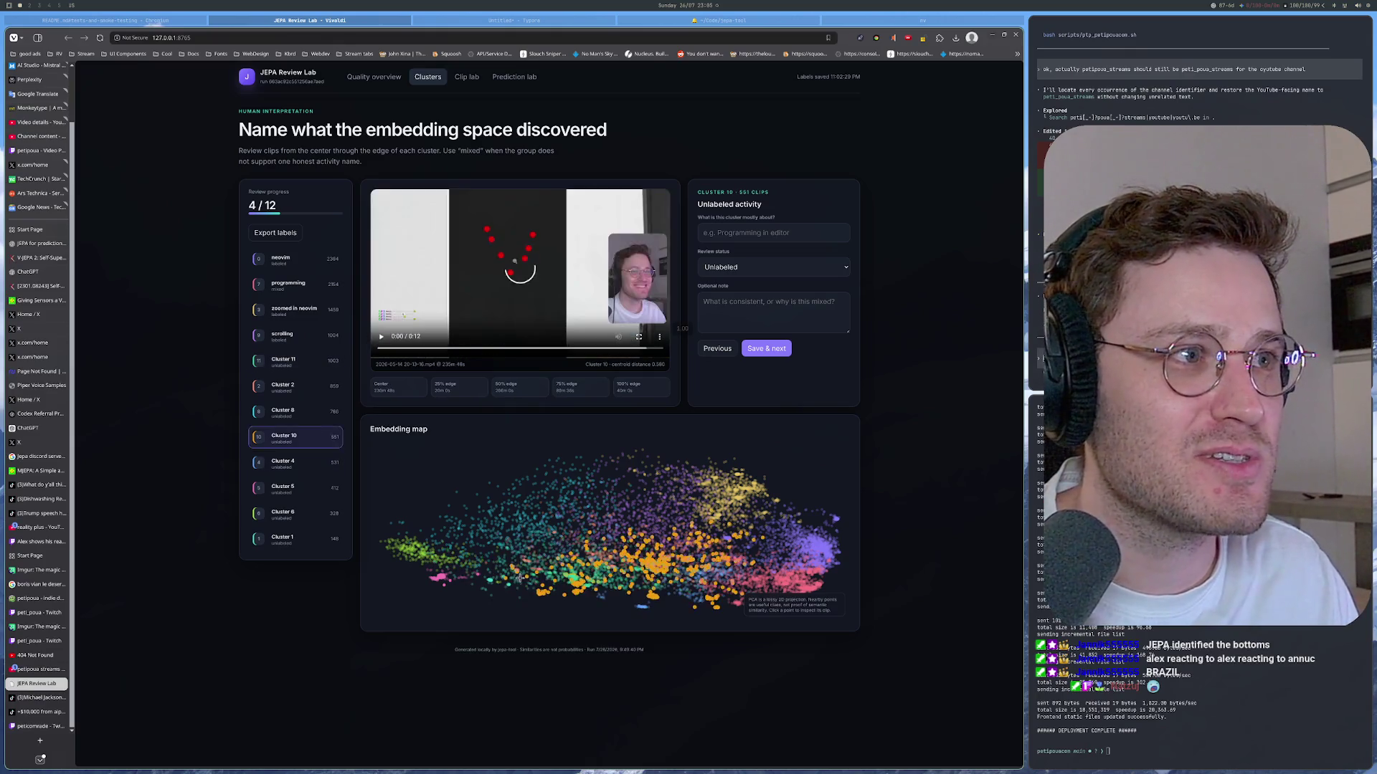
click(527, 579)
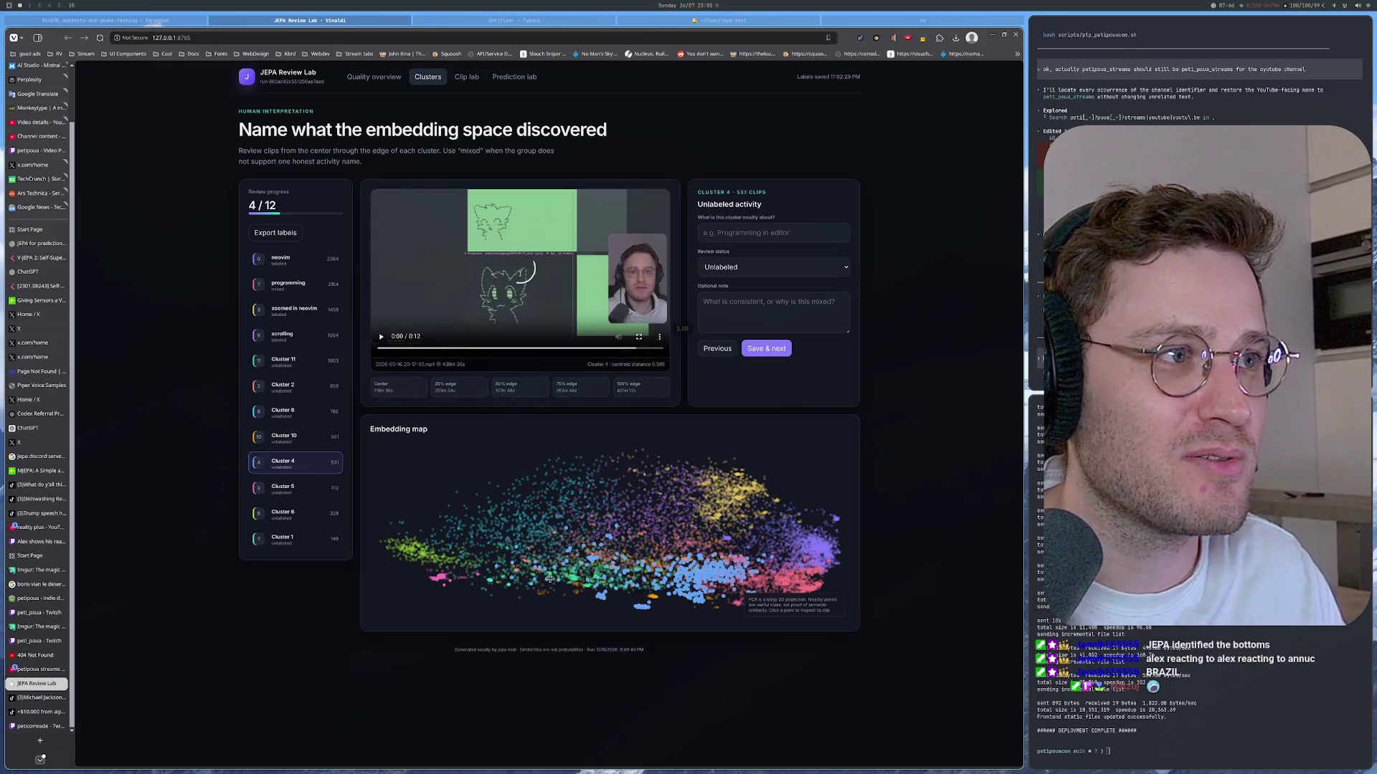
click(527, 578)
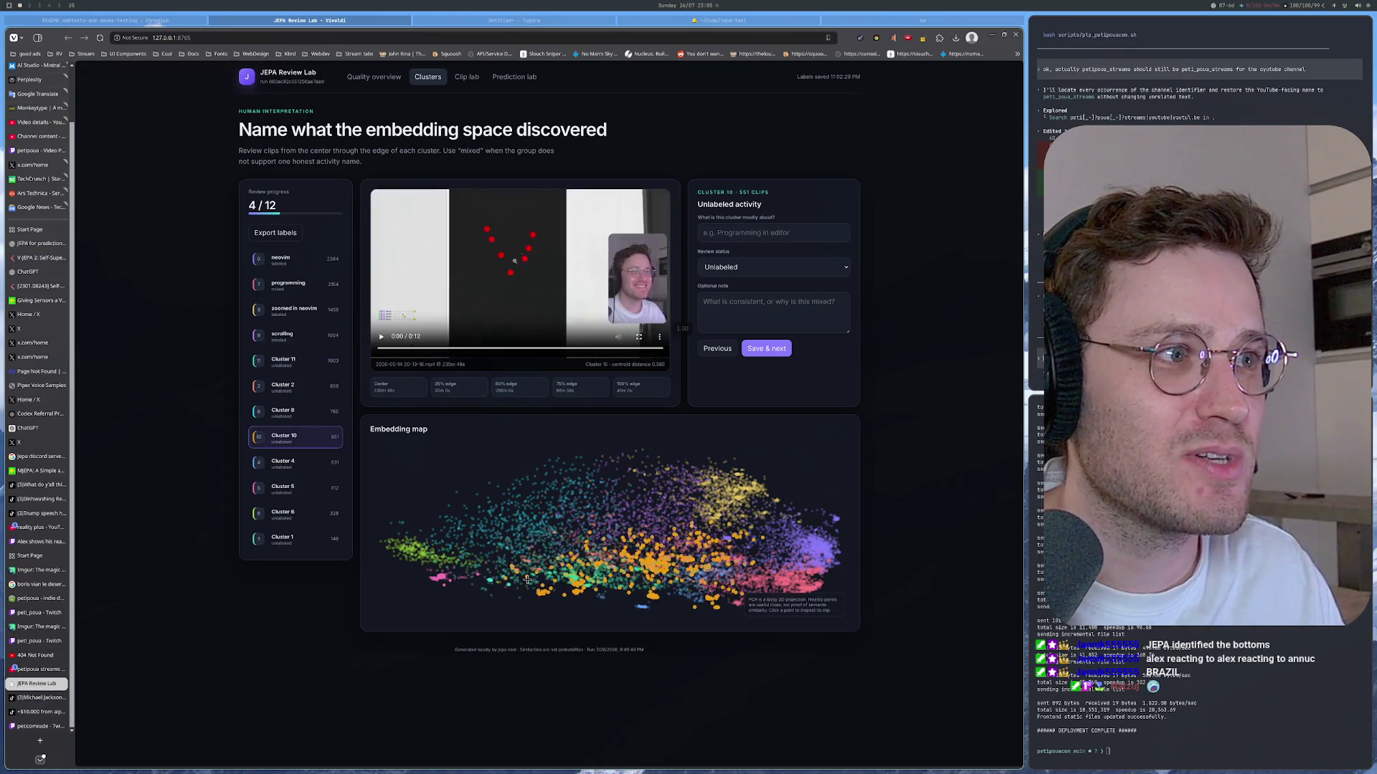
click(523, 573)
click(524, 574)
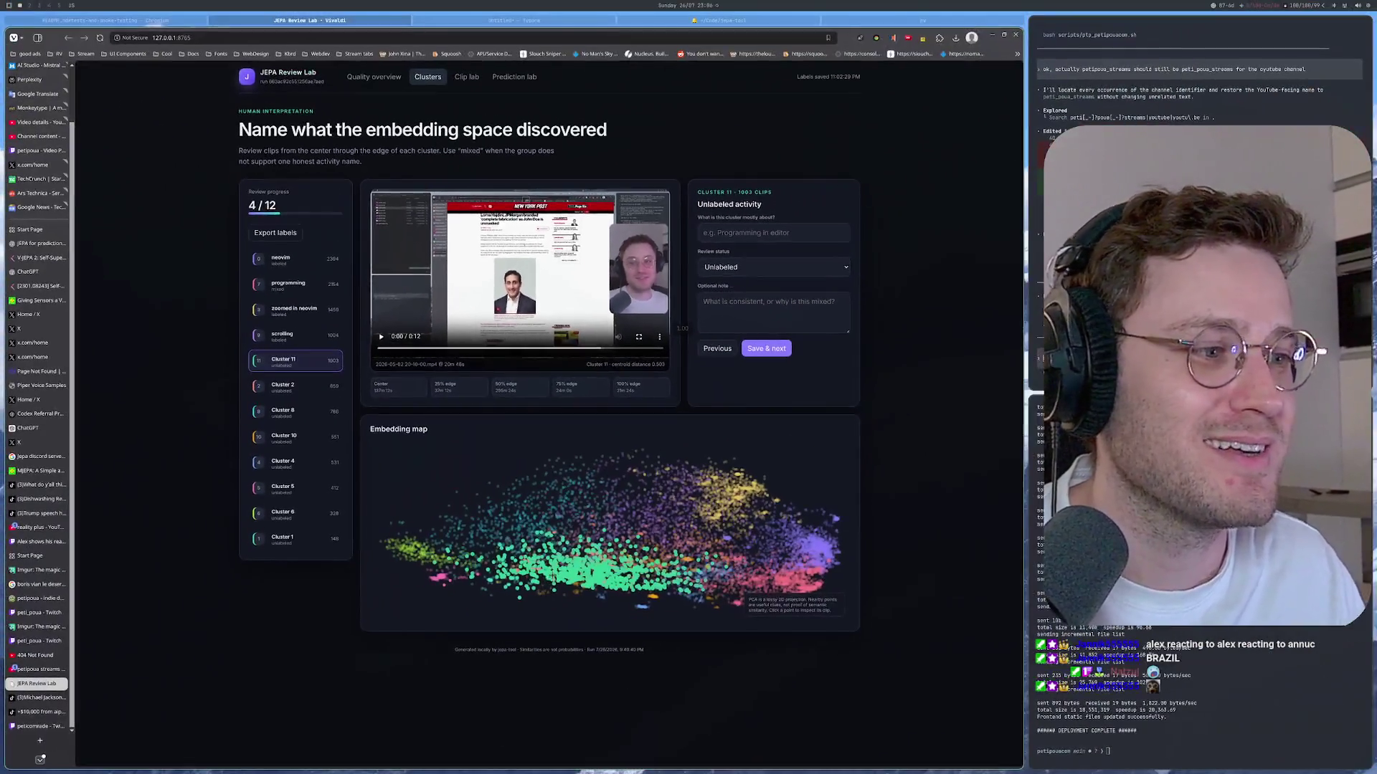
Step: Sample two more Cluster 11 clips and check them against Cluster 8
click(552, 578)
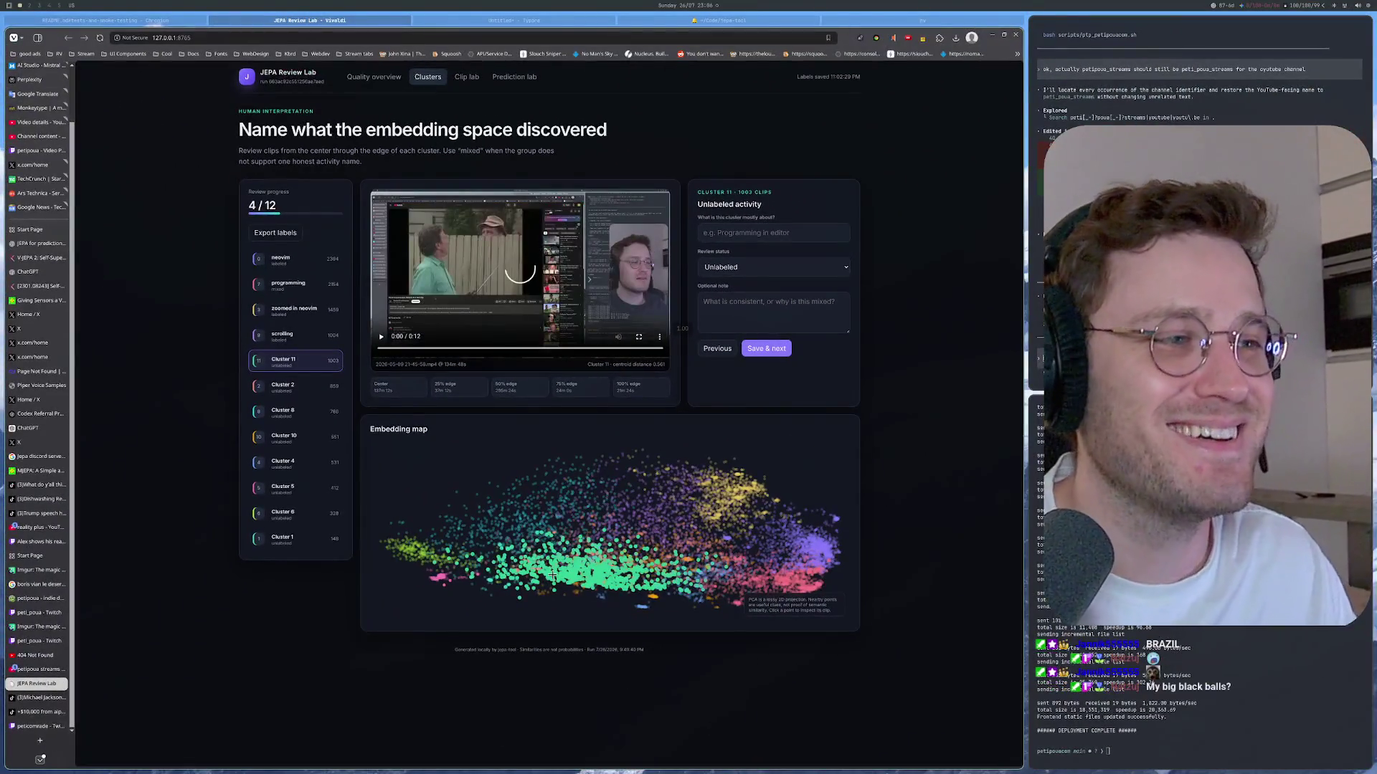
click(553, 577)
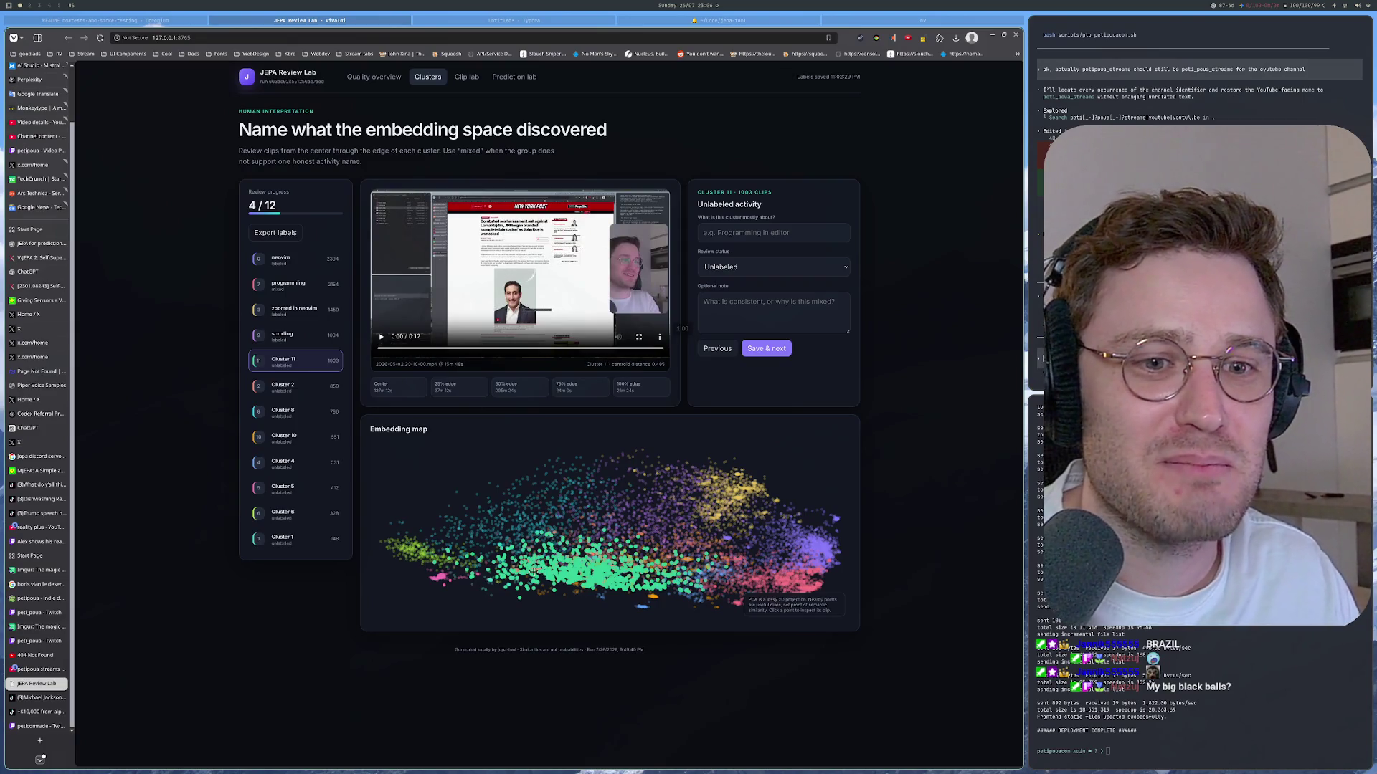
click(519, 573)
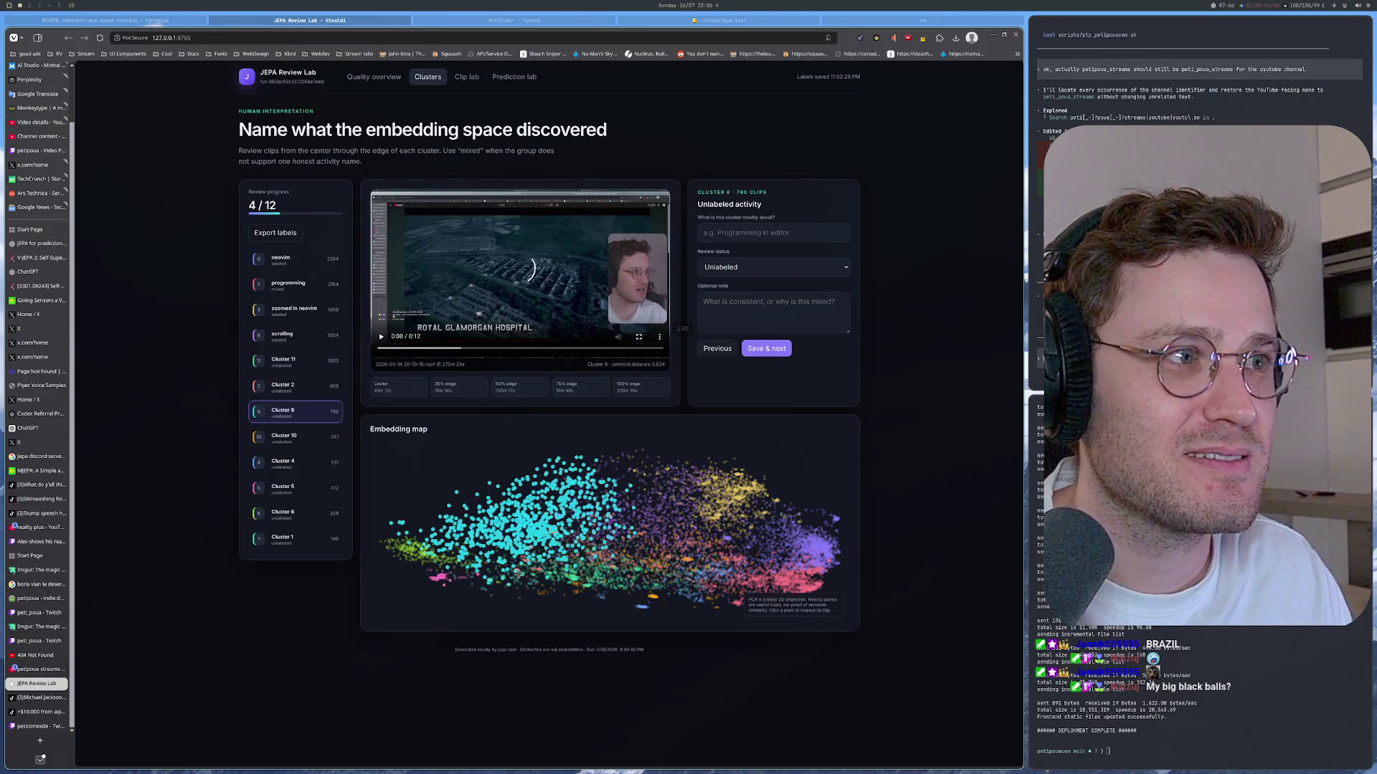
click(517, 580)
click(511, 581)
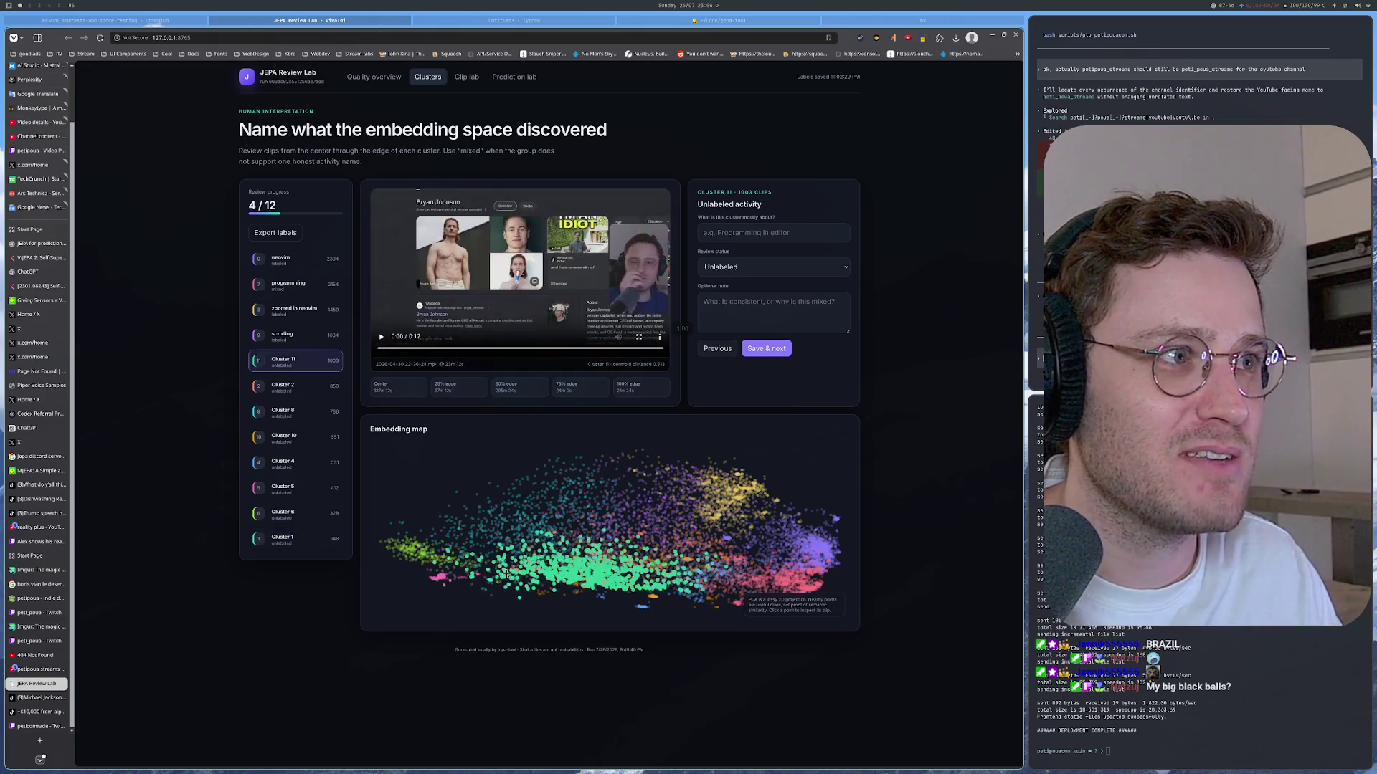
Step: Glance at Cluster 4, then sample three further Cluster 11 clips
click(511, 577)
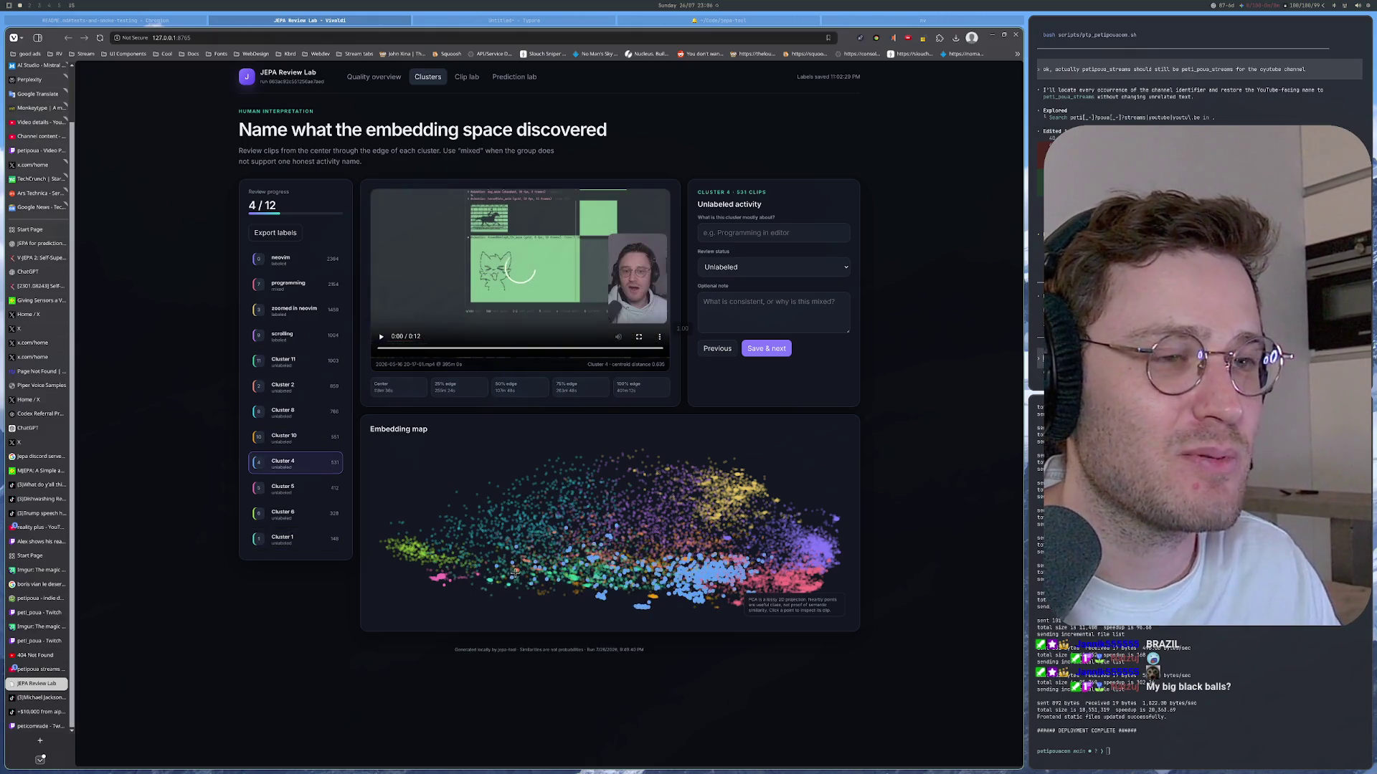
click(515, 572)
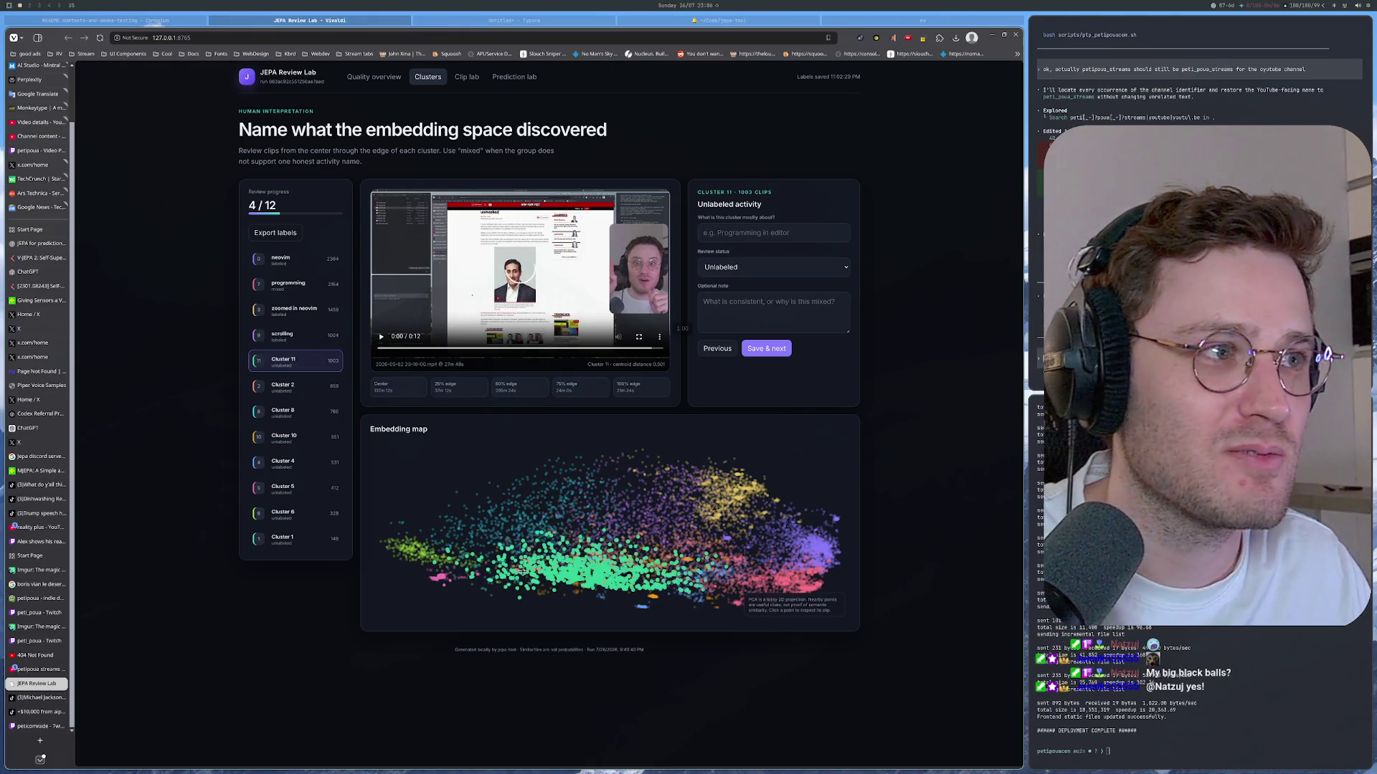
click(503, 570)
click(502, 570)
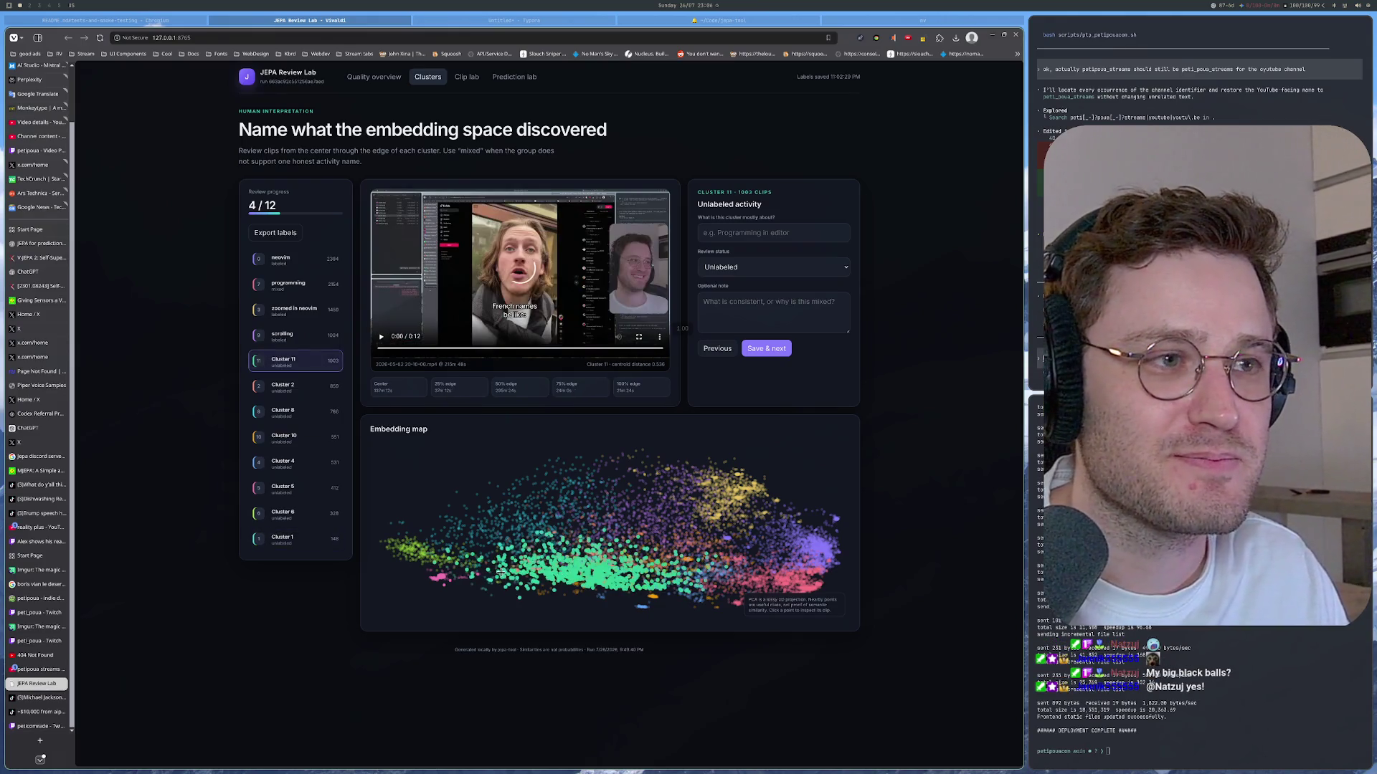
click(499, 574)
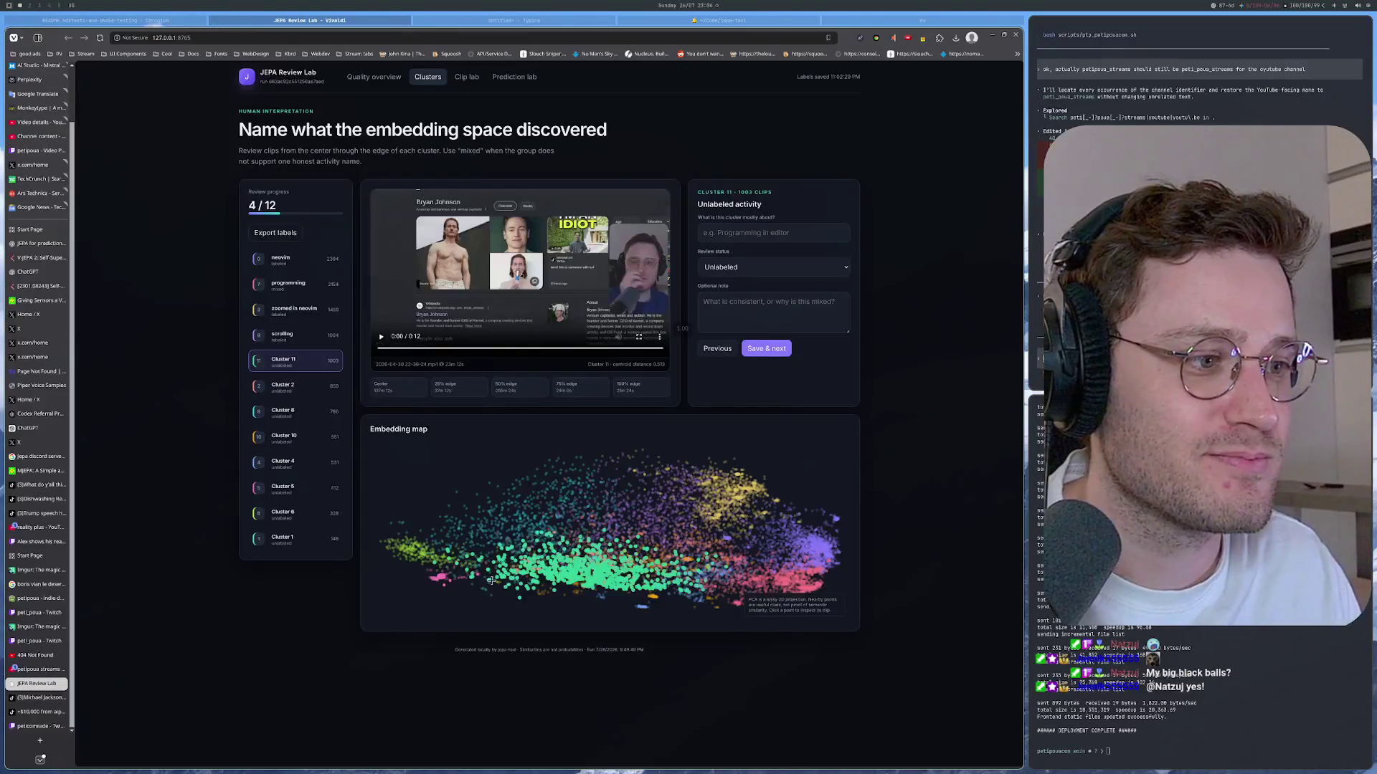
Step: Preview sample clips from Clusters 1, 8 and 6, returning to Cluster 11 between them
click(491, 580)
click(499, 579)
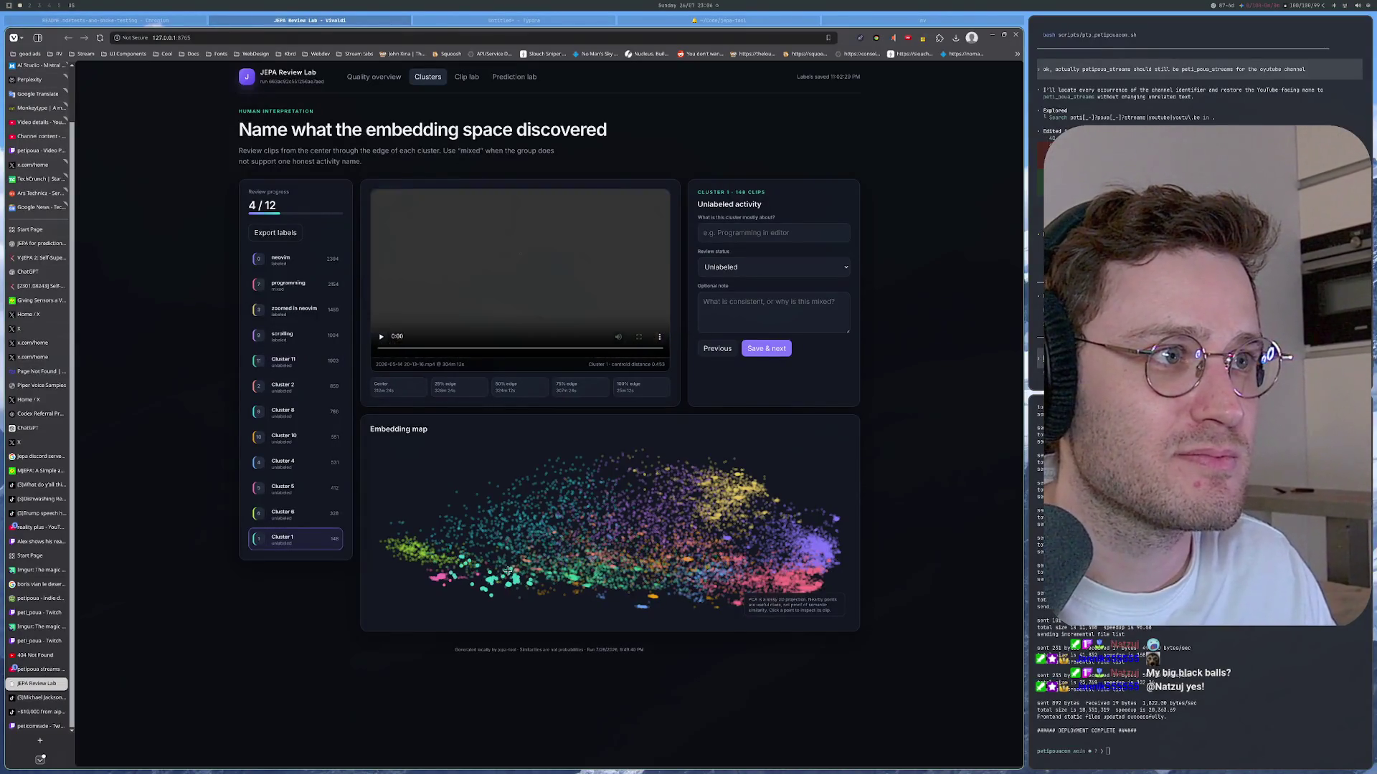
click(516, 568)
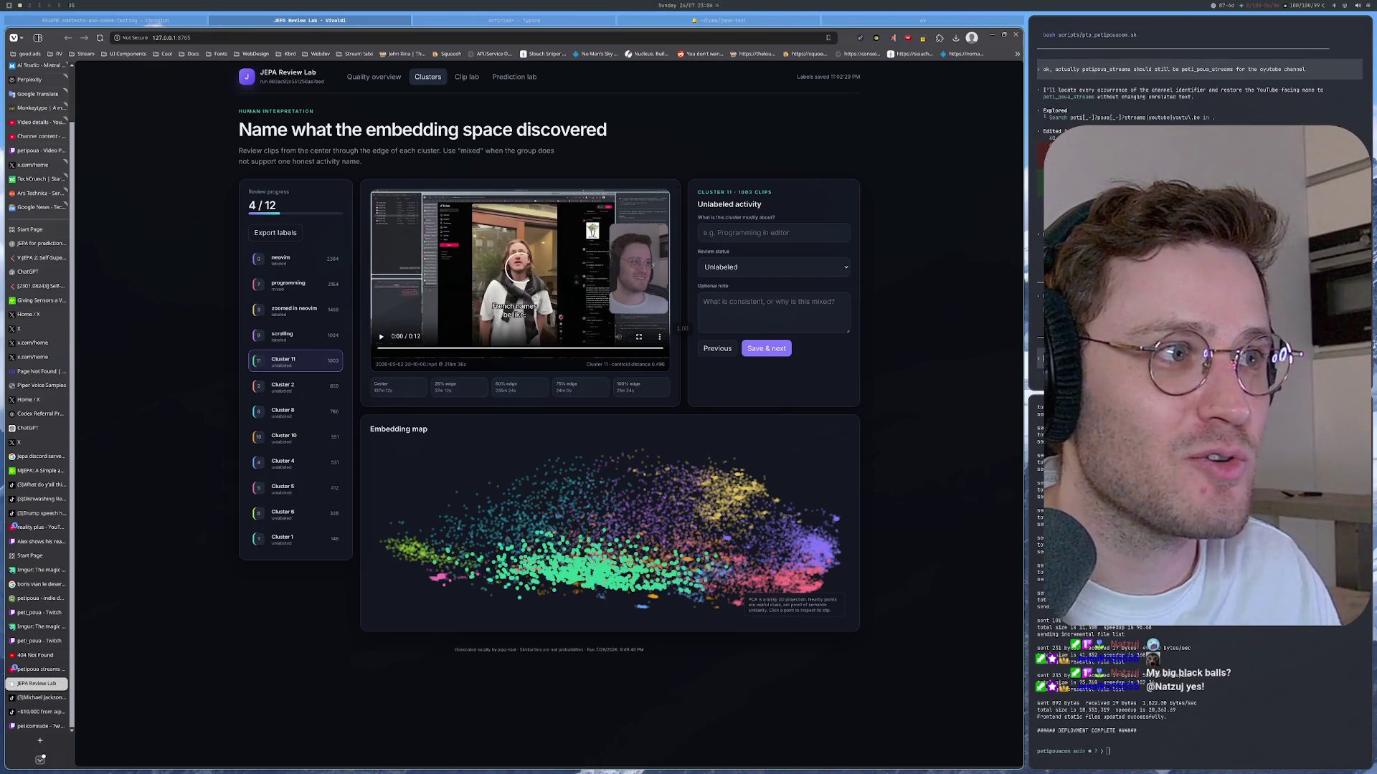
click(522, 577)
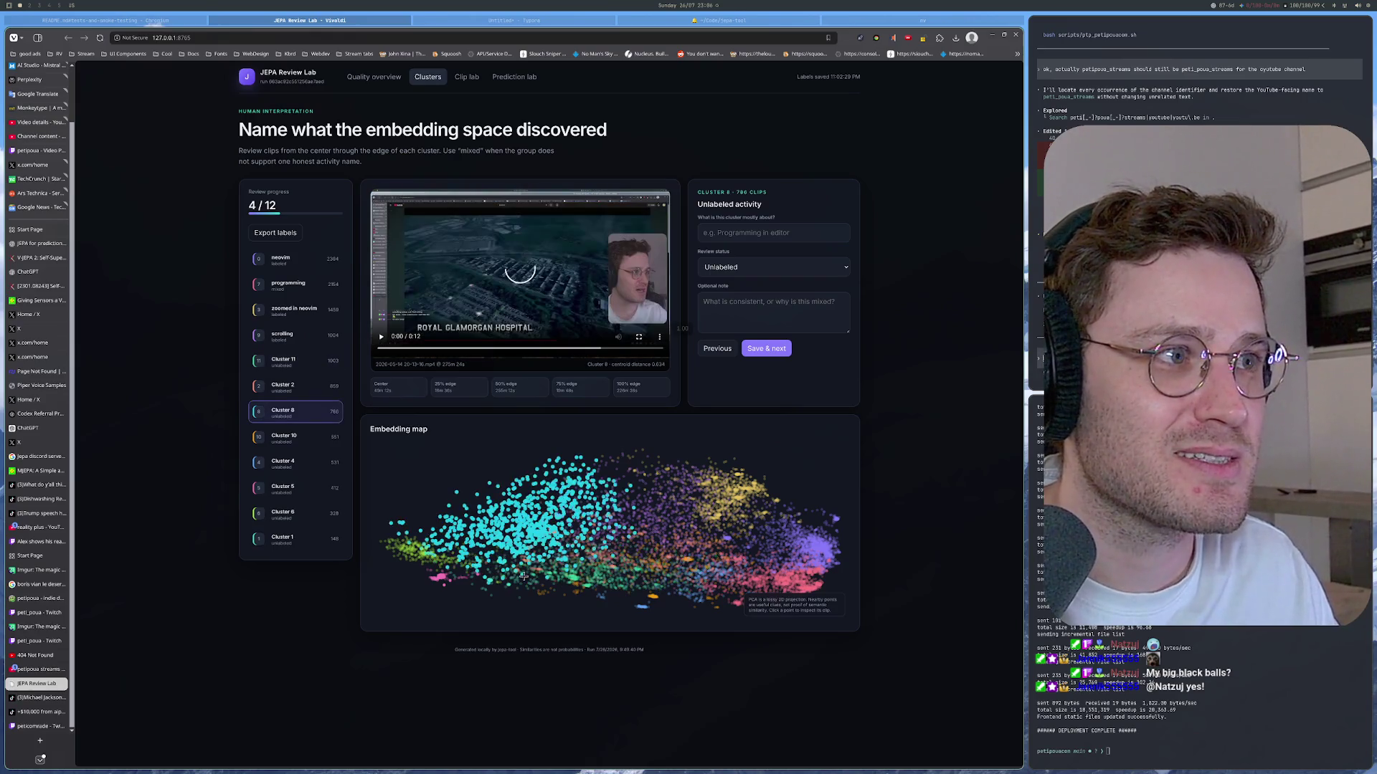
click(520, 579)
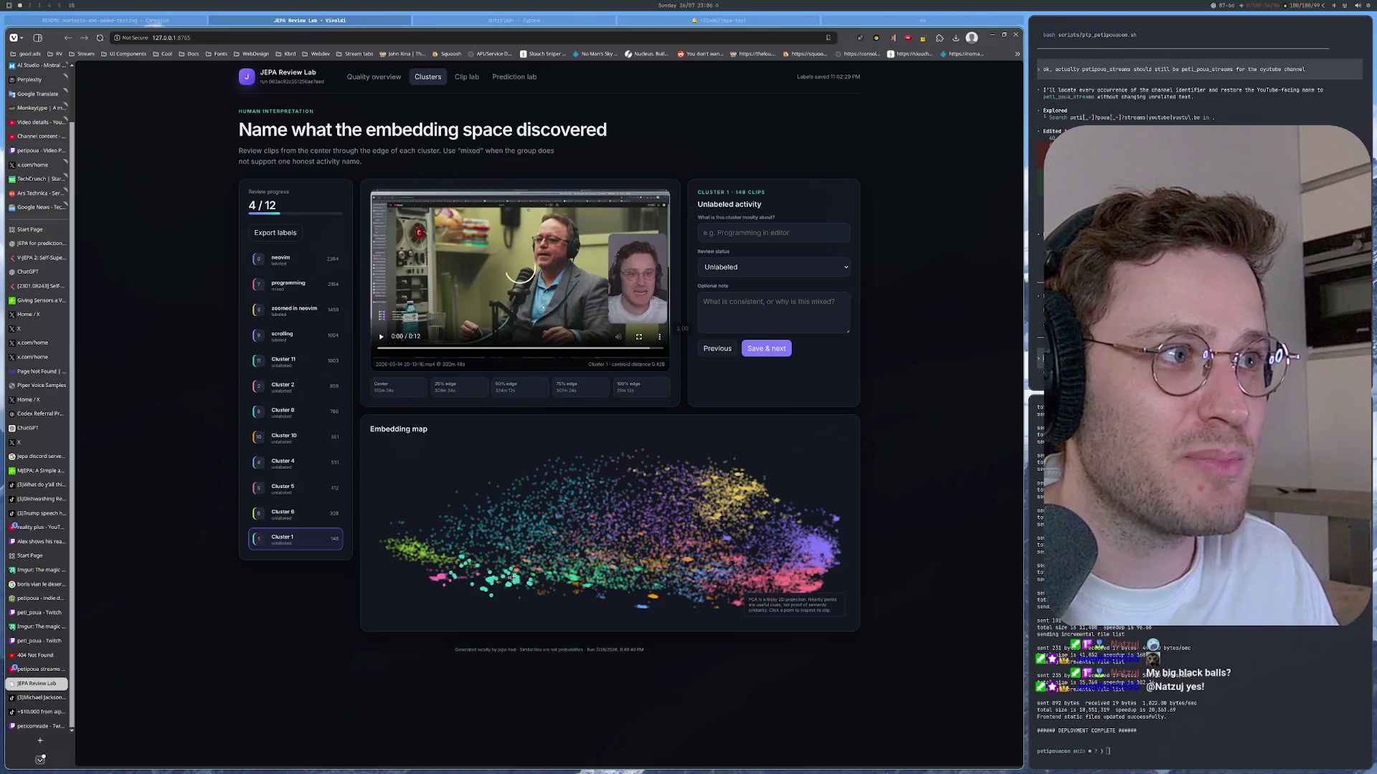
click(519, 579)
click(510, 578)
click(510, 578)
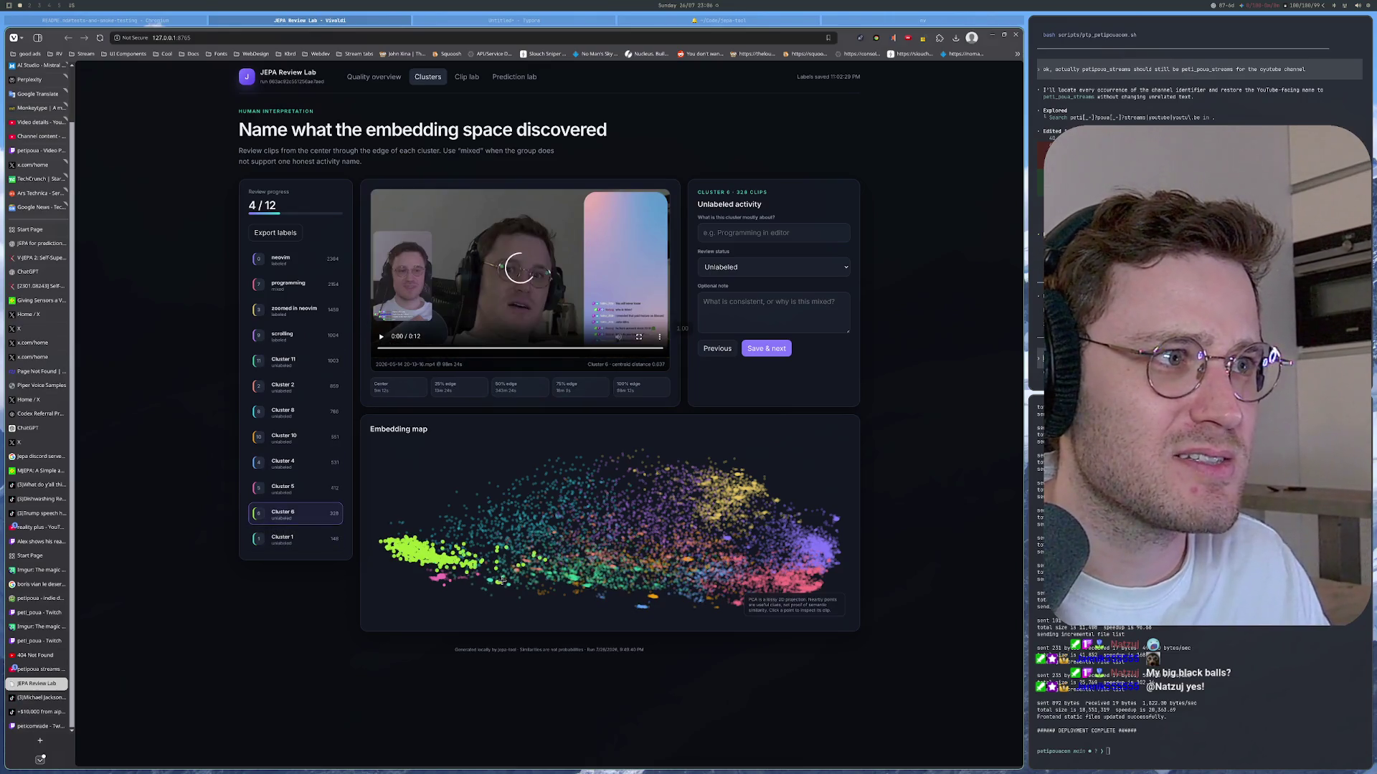
click(505, 578)
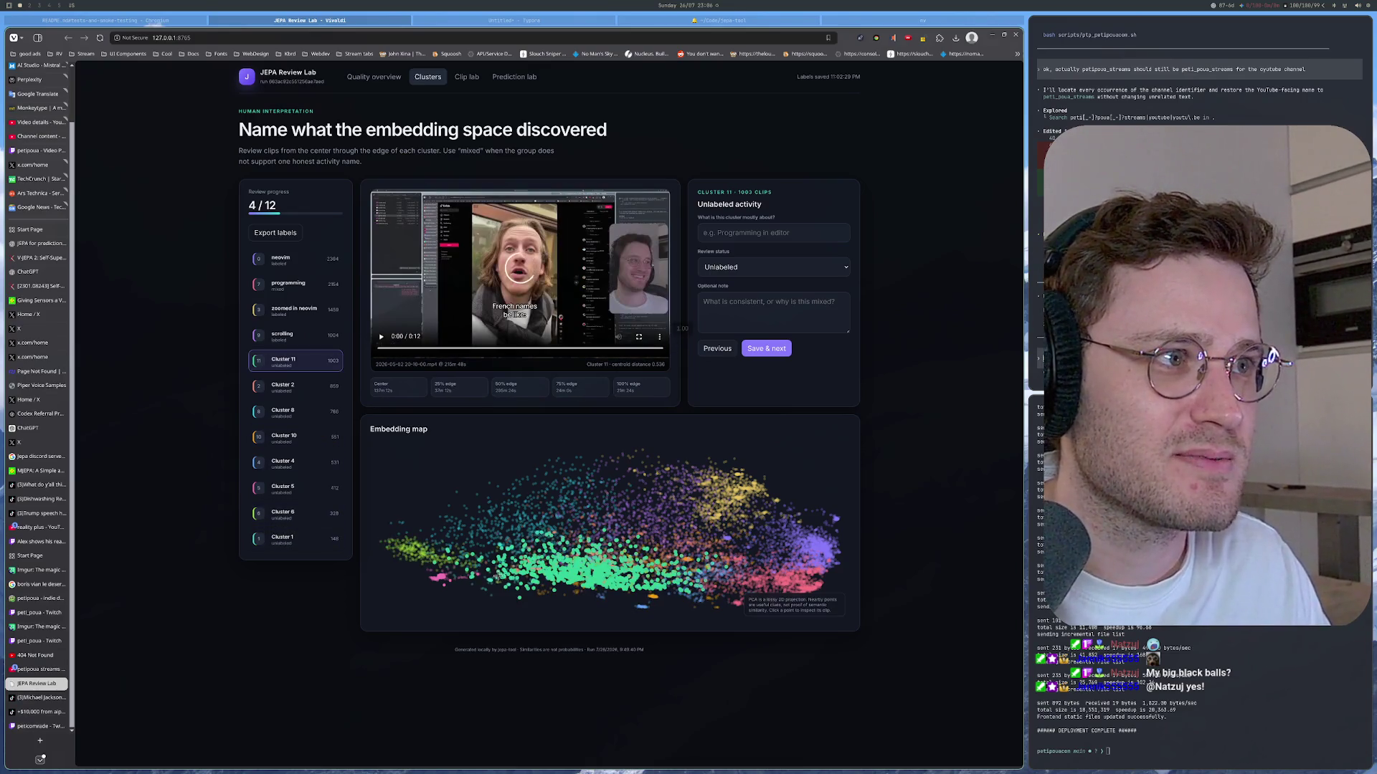
click(499, 578)
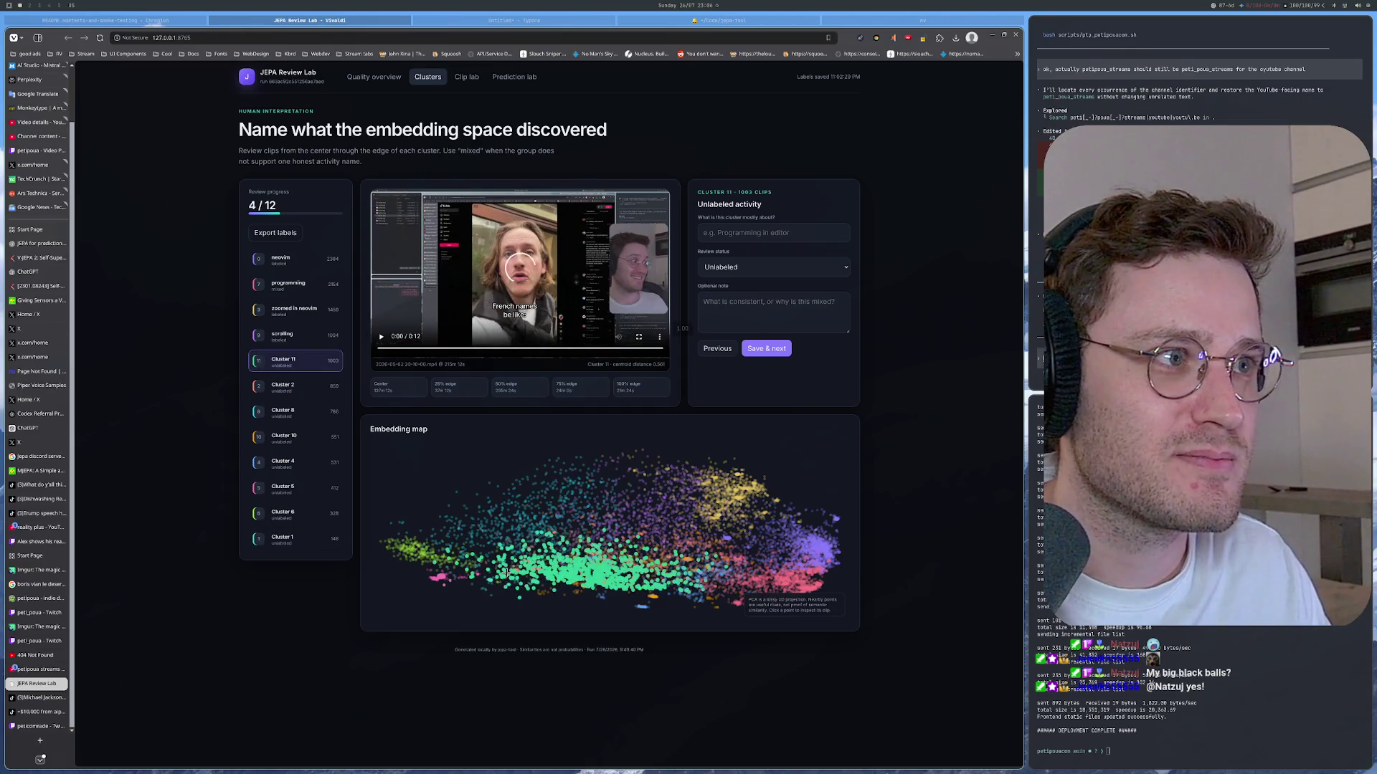
Step: Preview clips from Clusters 8, 6, 4 and 1 for comparison with Cluster 11
click(506, 580)
click(518, 583)
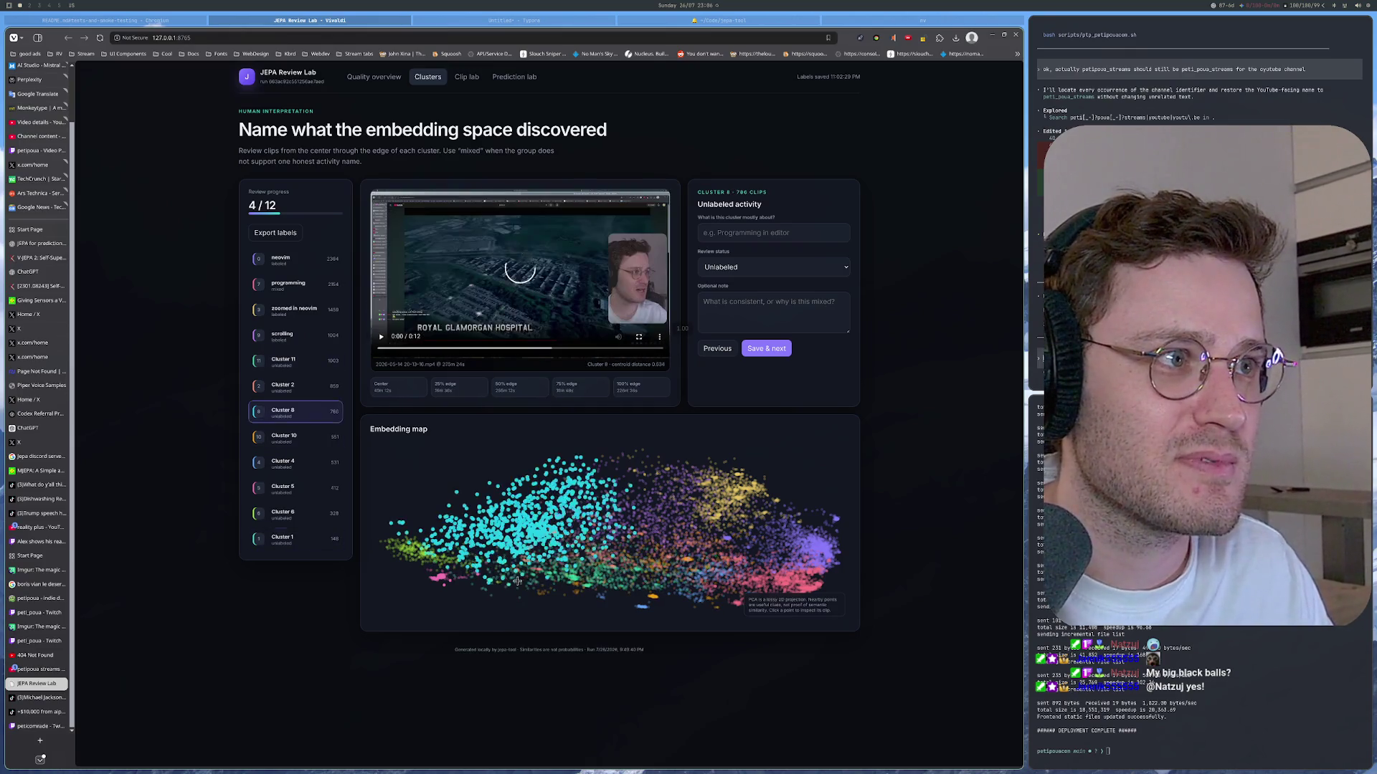
click(497, 582)
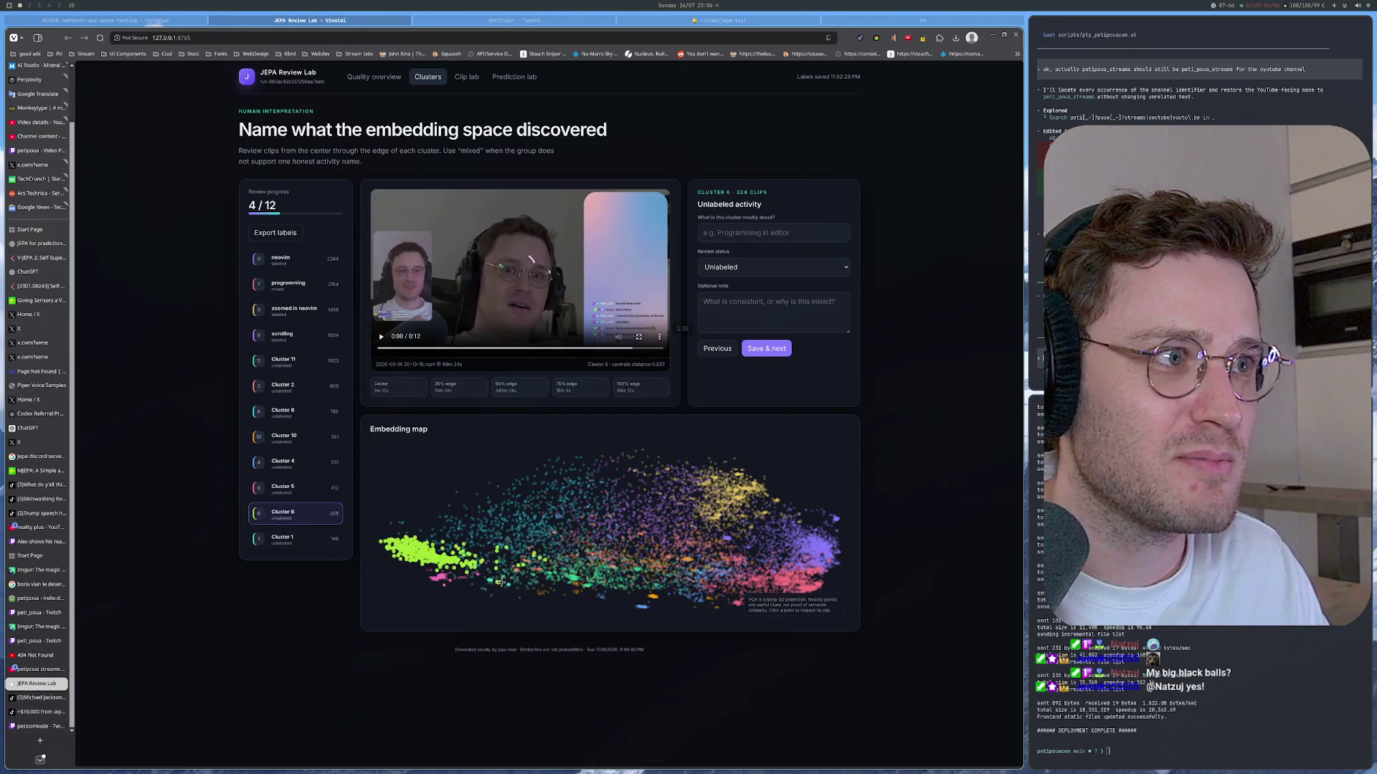
click(504, 580)
click(522, 579)
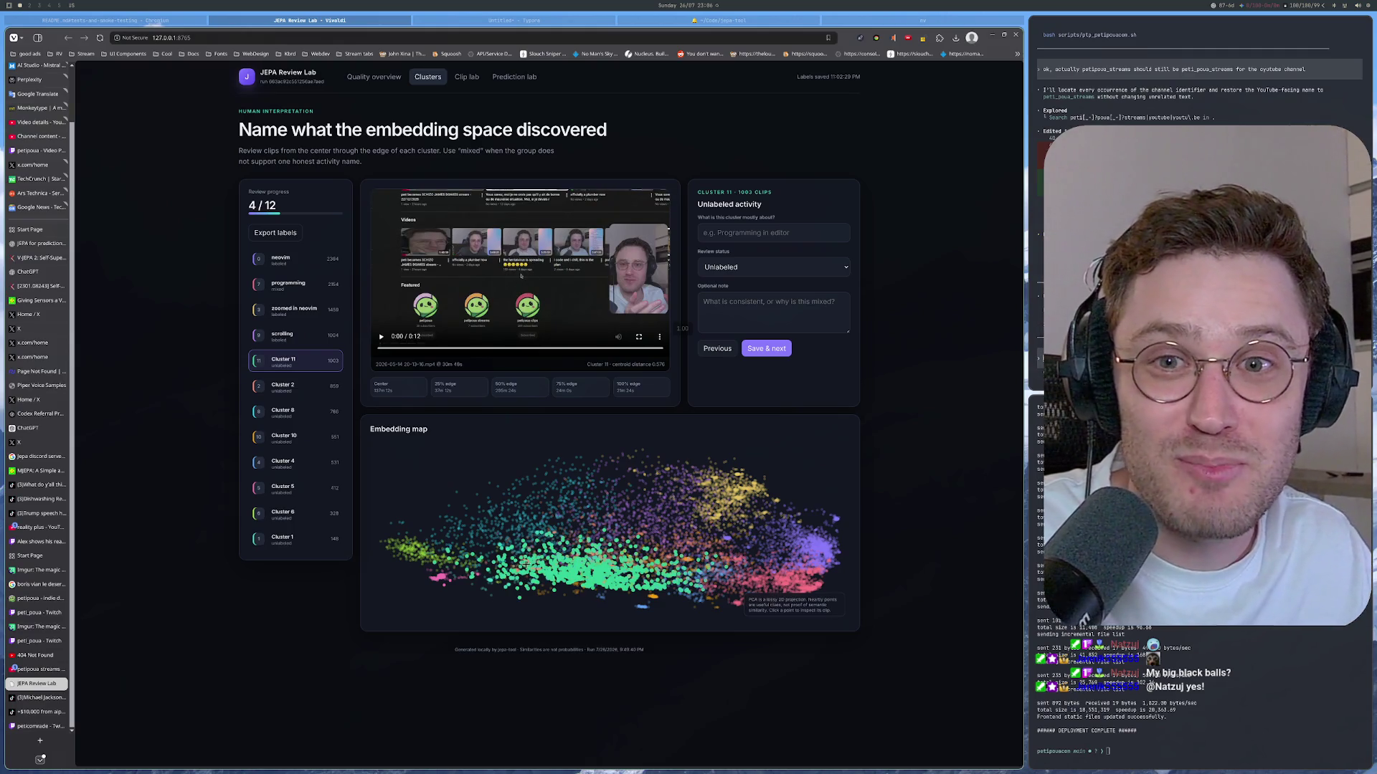
click(527, 576)
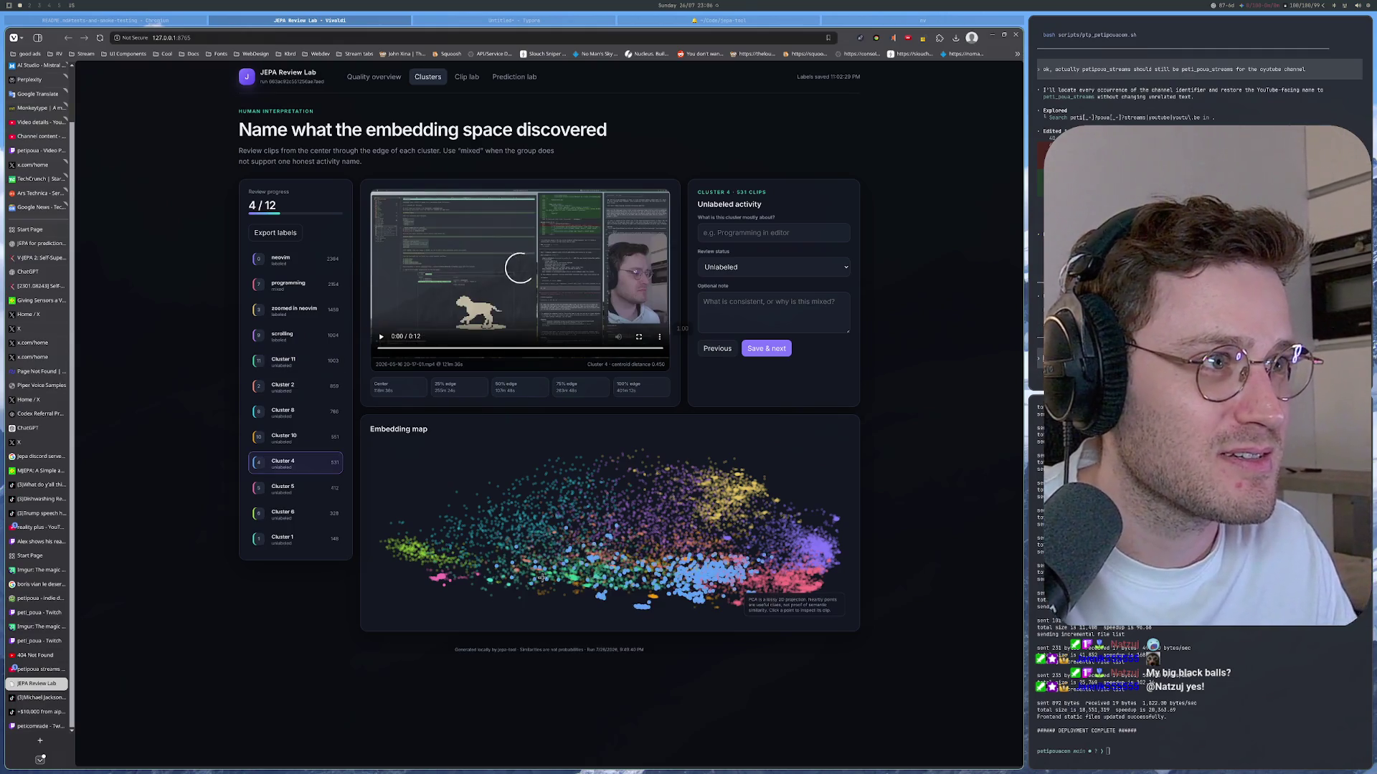
click(534, 574)
click(543, 571)
click(650, 594)
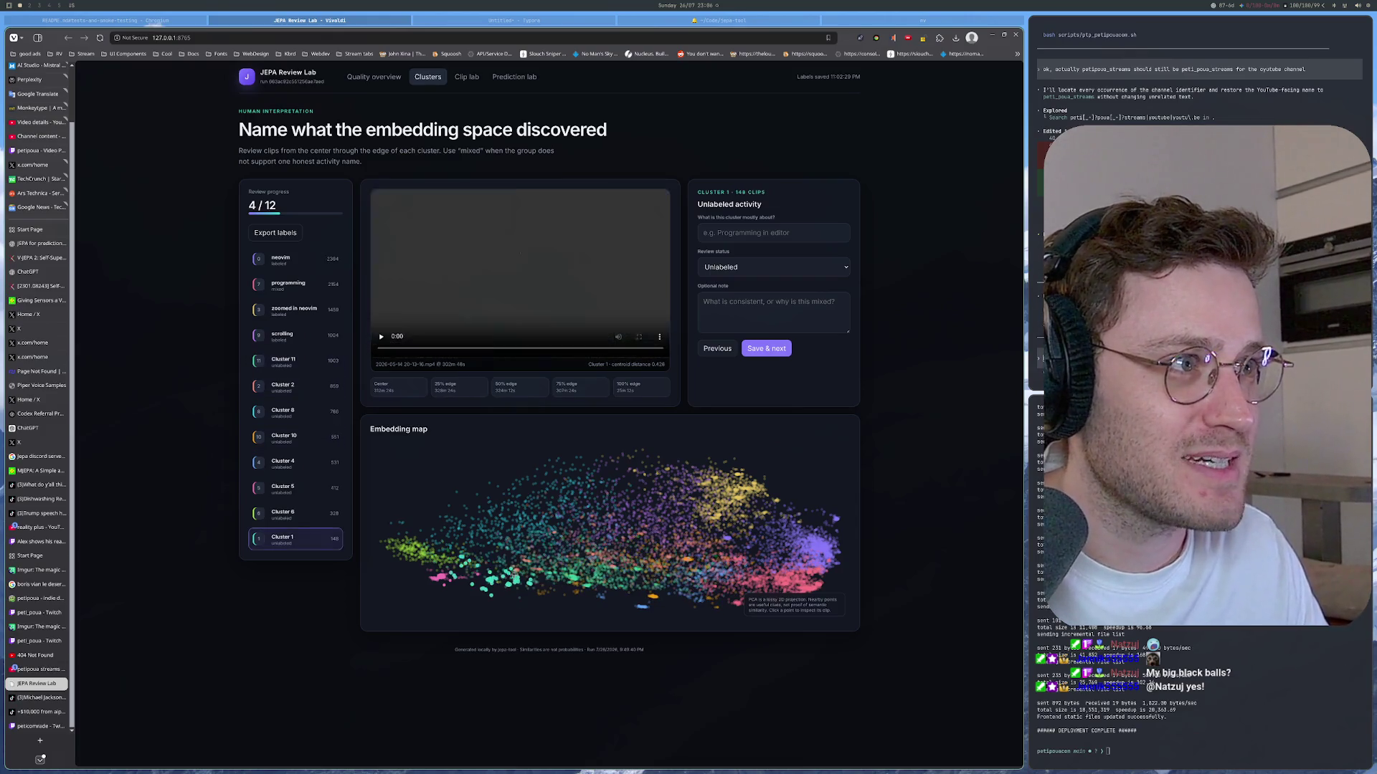
Step: Return to Cluster 11 and view clips farther from its centre, ending on the chocolate-desserts clip at 0.634
click(650, 595)
click(510, 578)
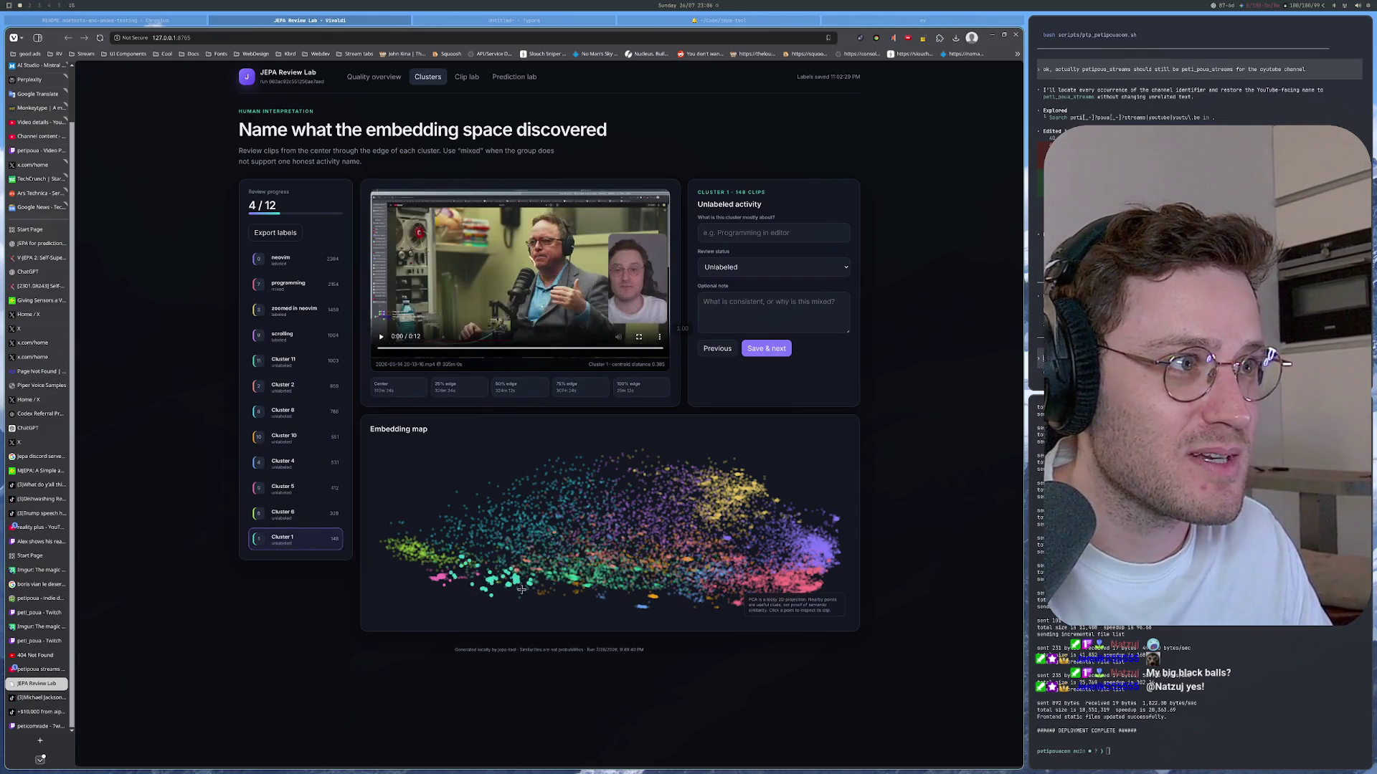
click(521, 589)
click(503, 587)
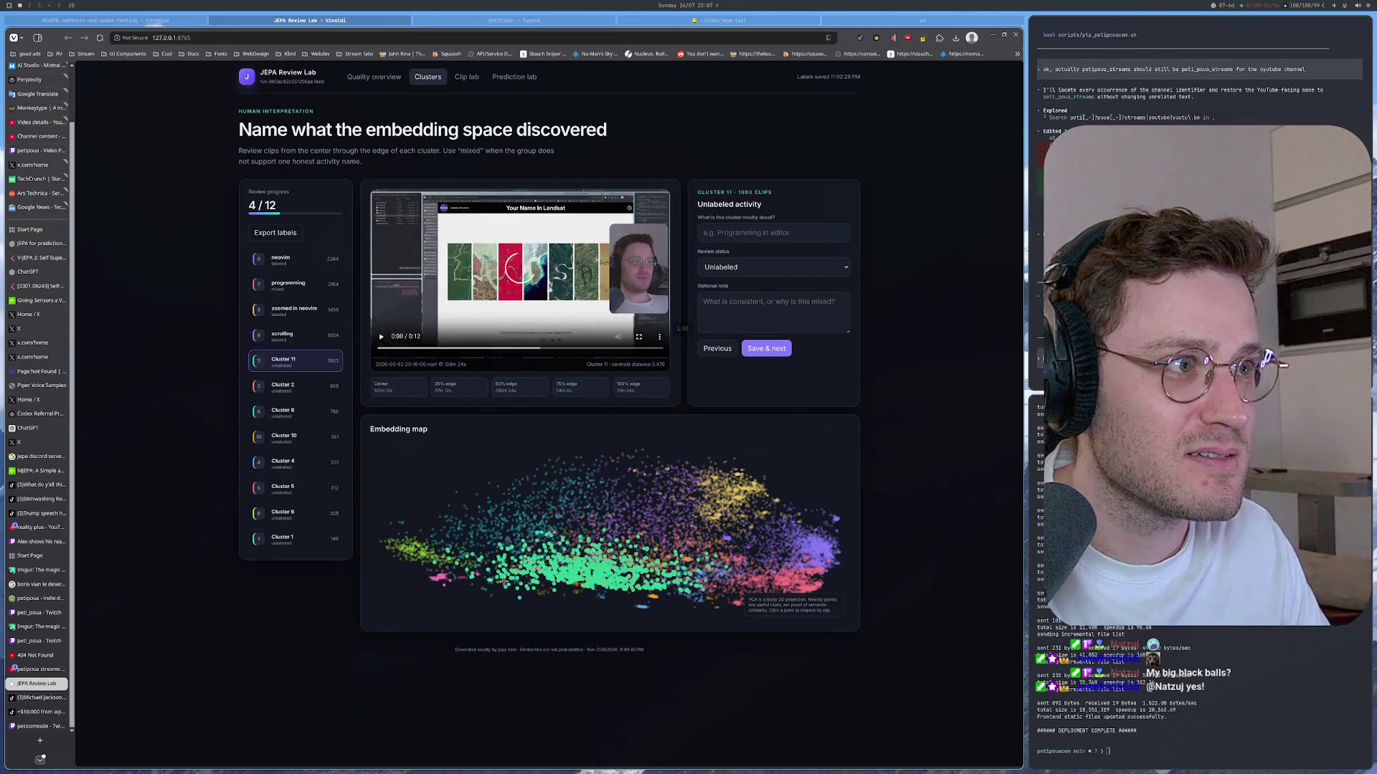
click(504, 576)
click(516, 574)
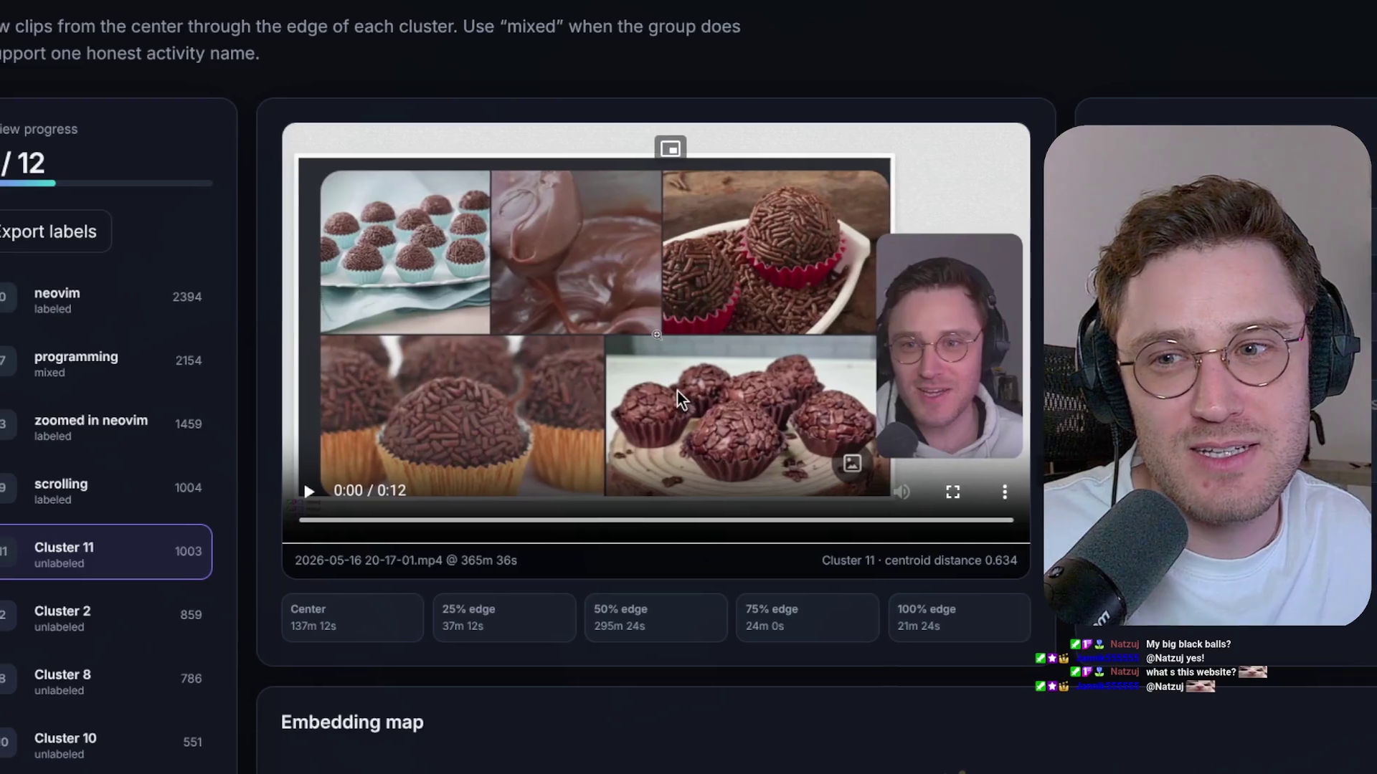
scroll(690, 400, left, 1)
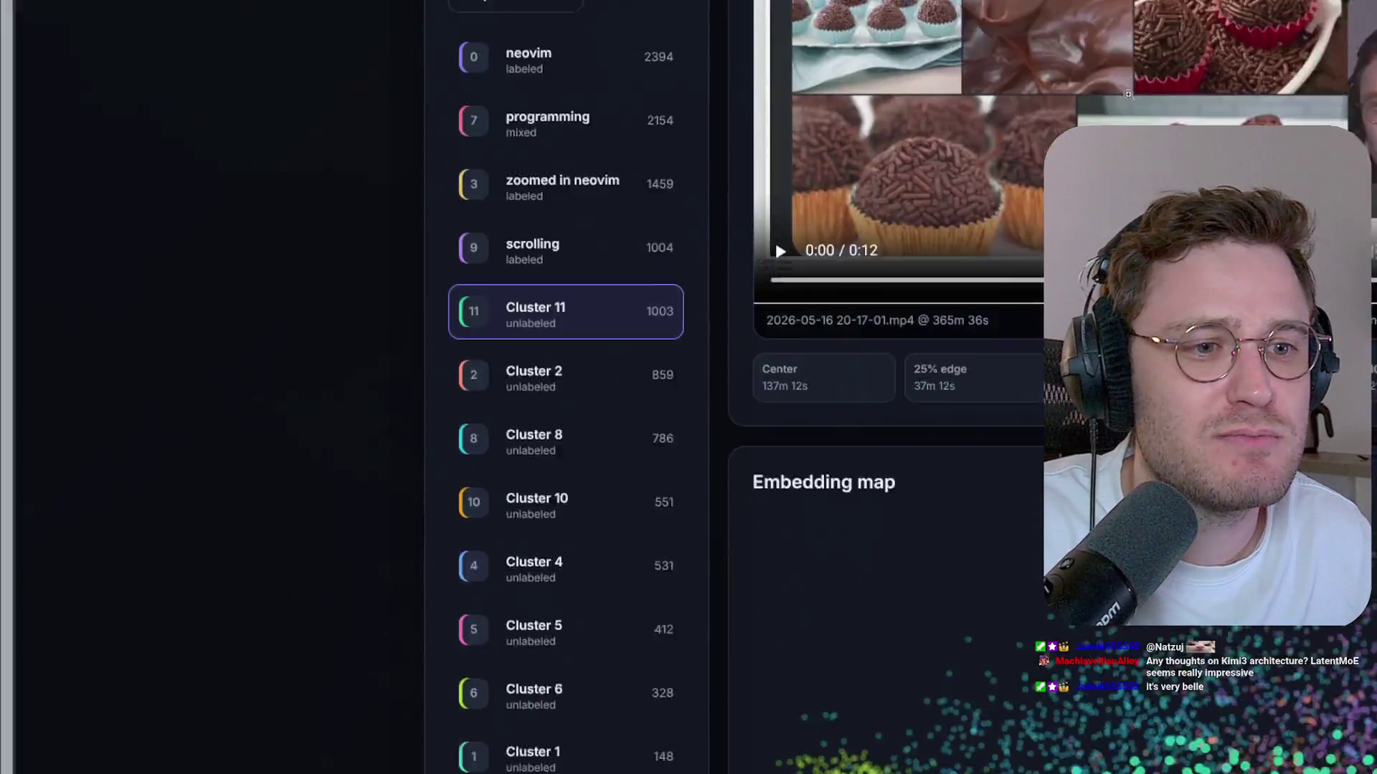
scroll(692, 400, down, 5)
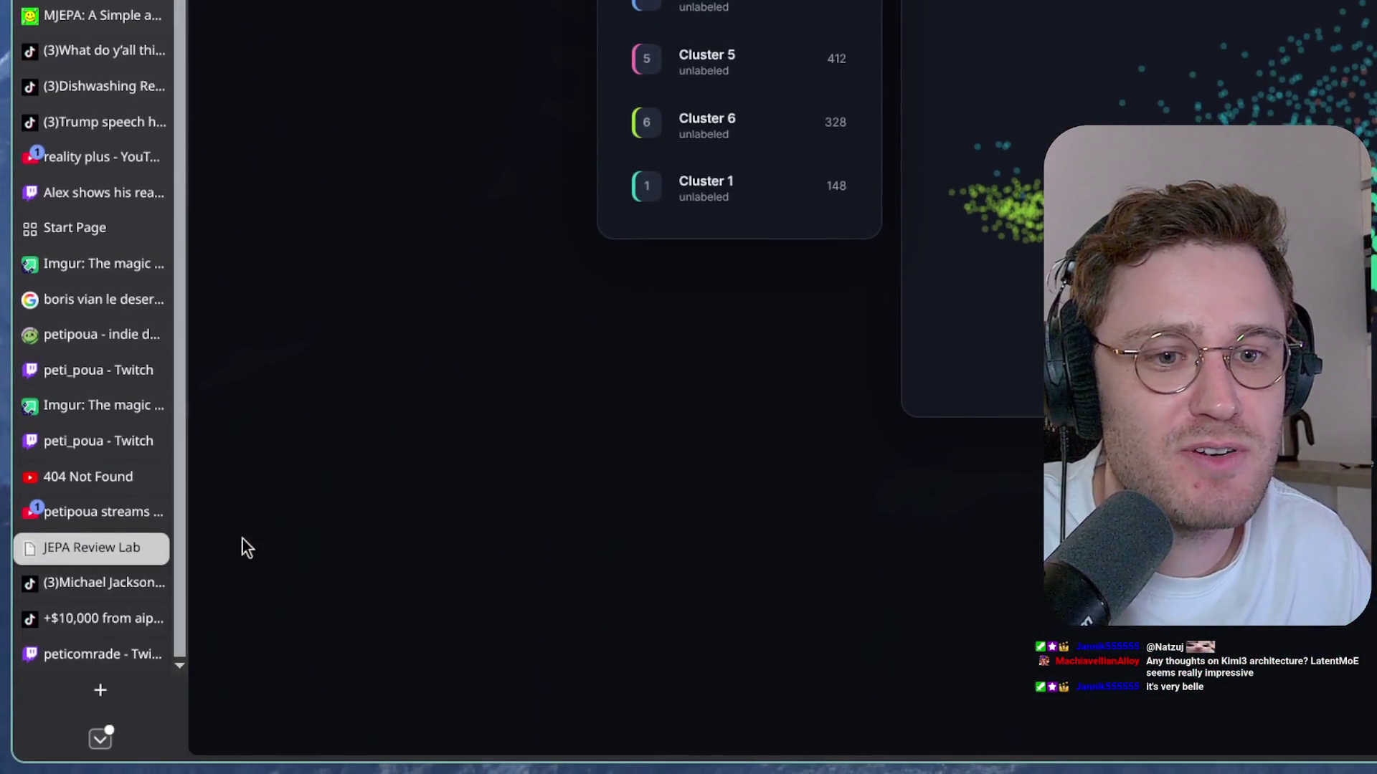
scroll(242, 548, up, 5)
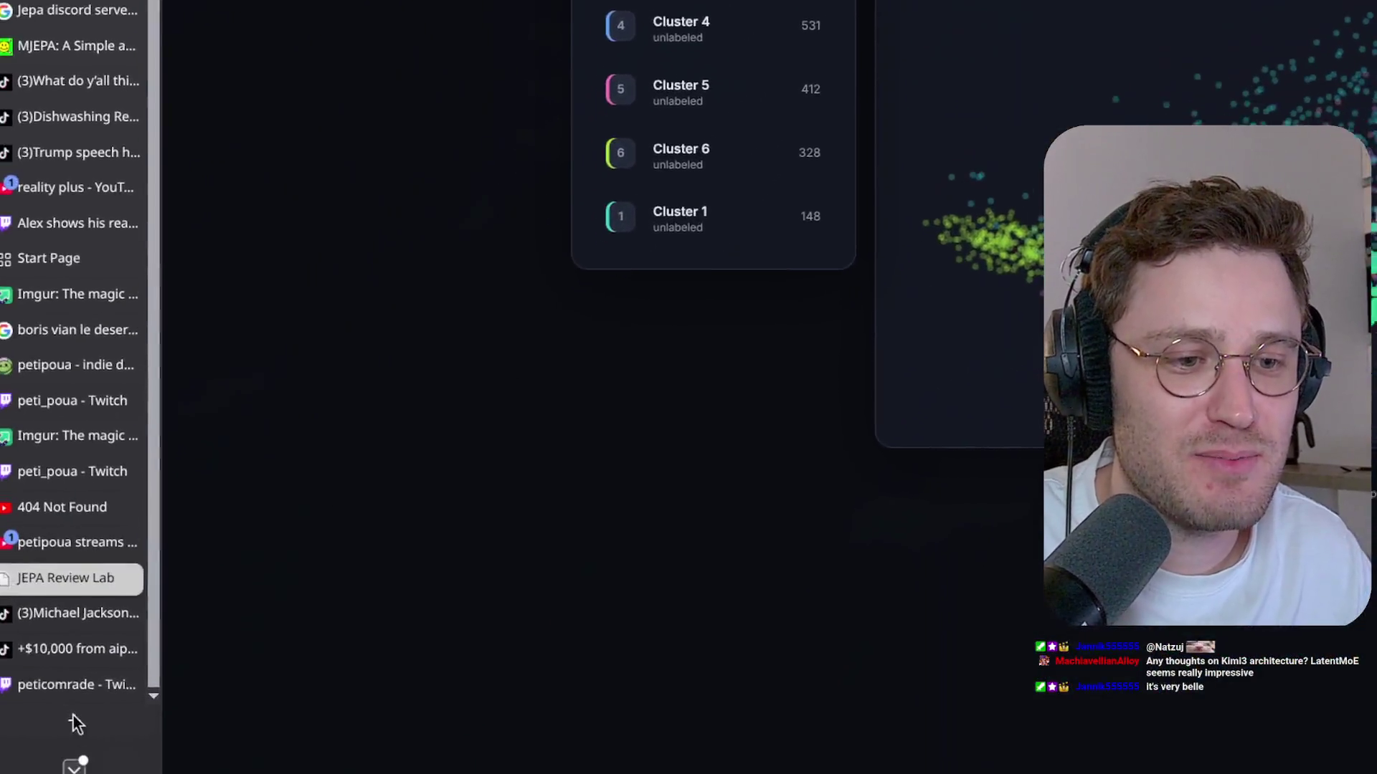
Step: Open a fresh start-page tab in the Vivaldi sidebar
click(97, 688)
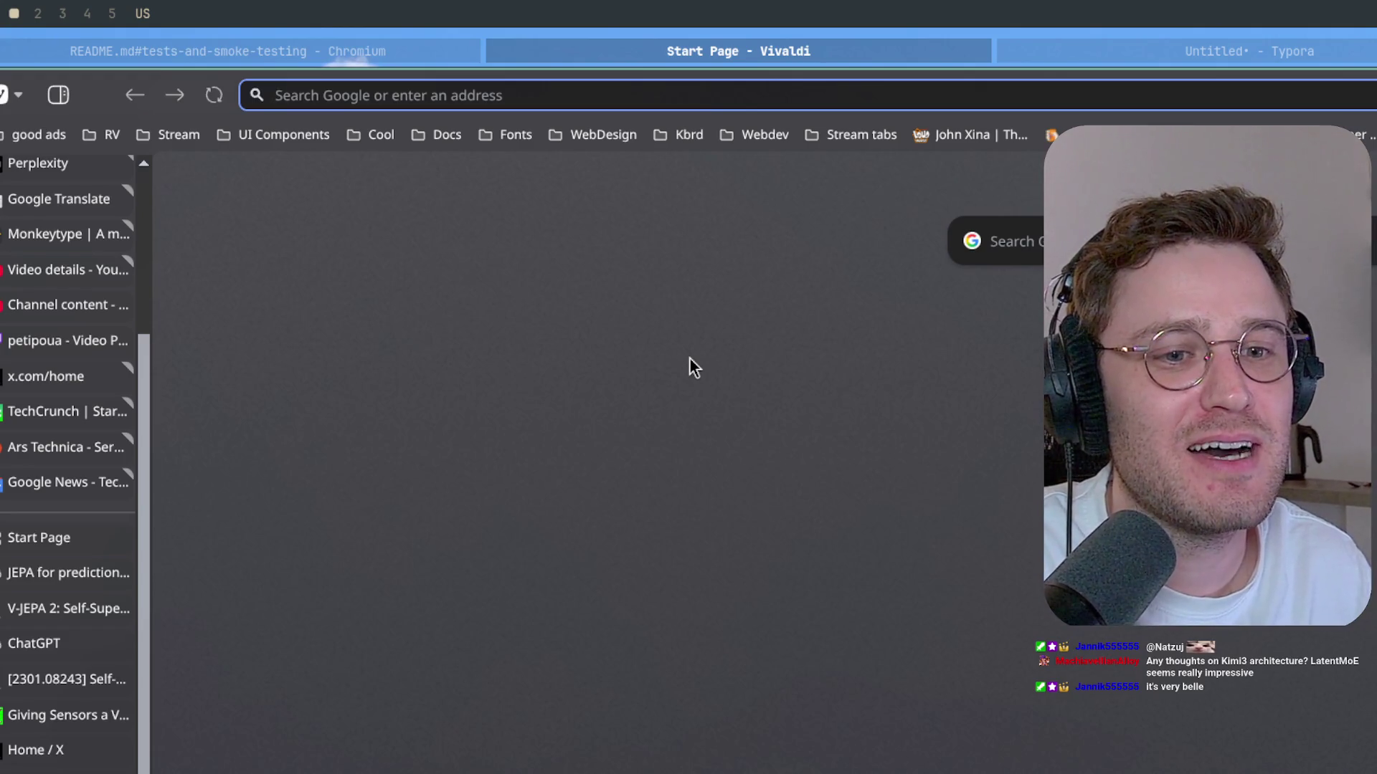
text(kimi k)
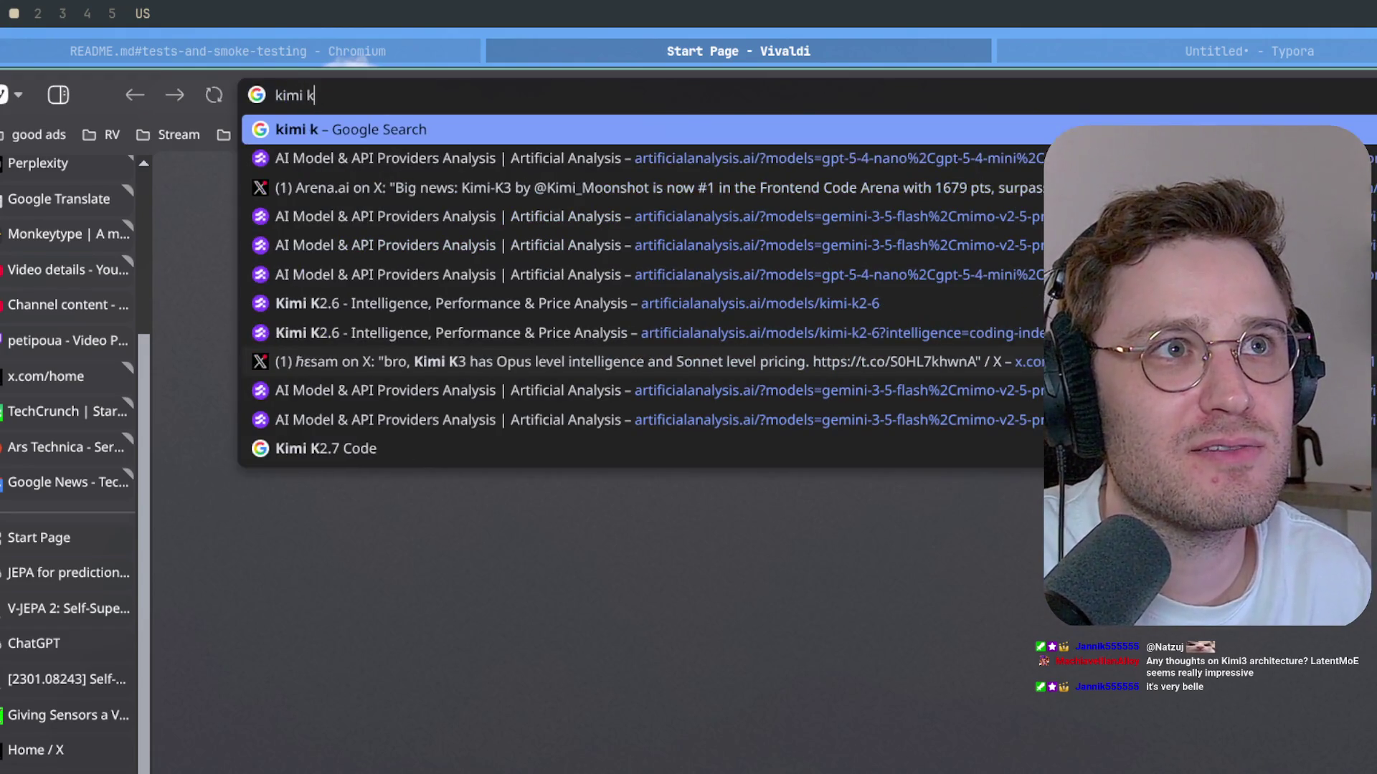
text(3 )
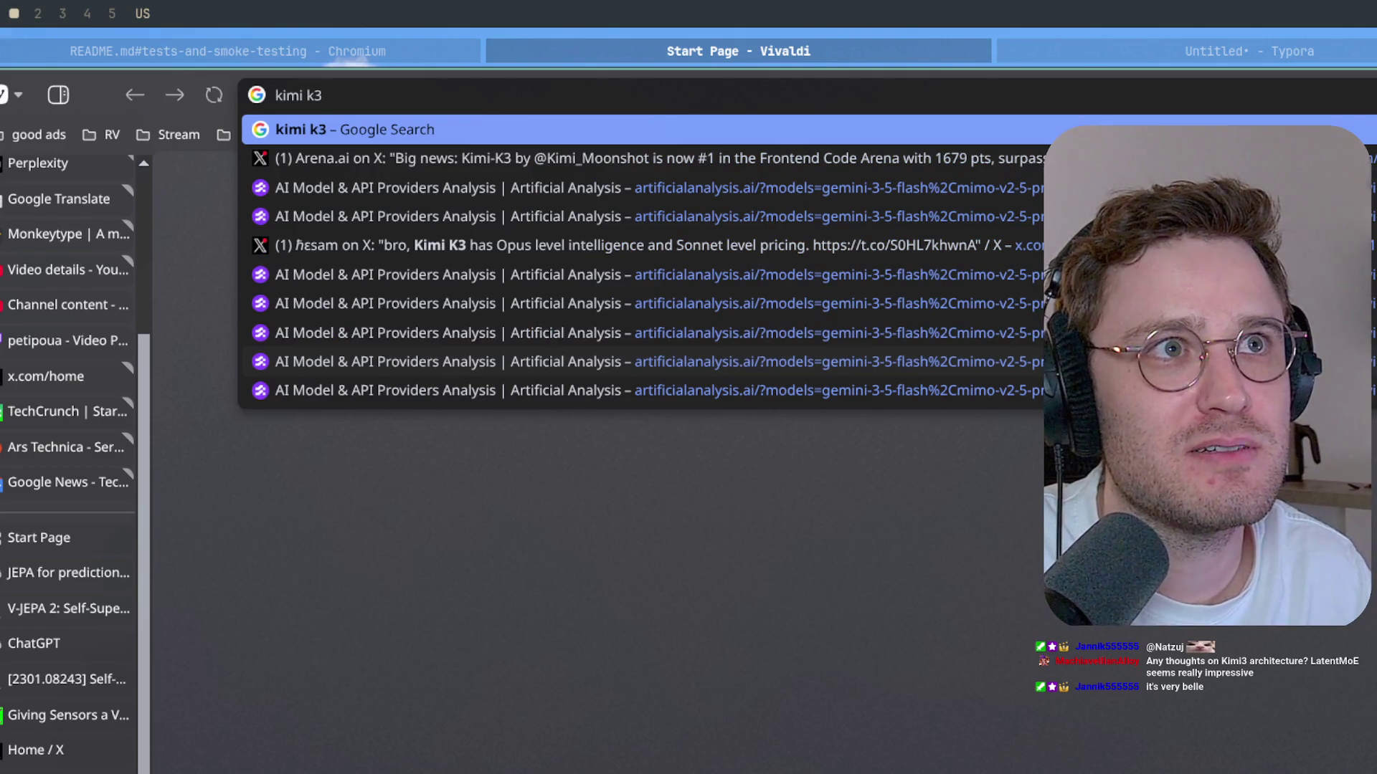
text(active apar)
Step: Fix the typo, run the Kimi K3 active-parameters search and expand the AI overview
key(BackSpace)
key(BackSpace)
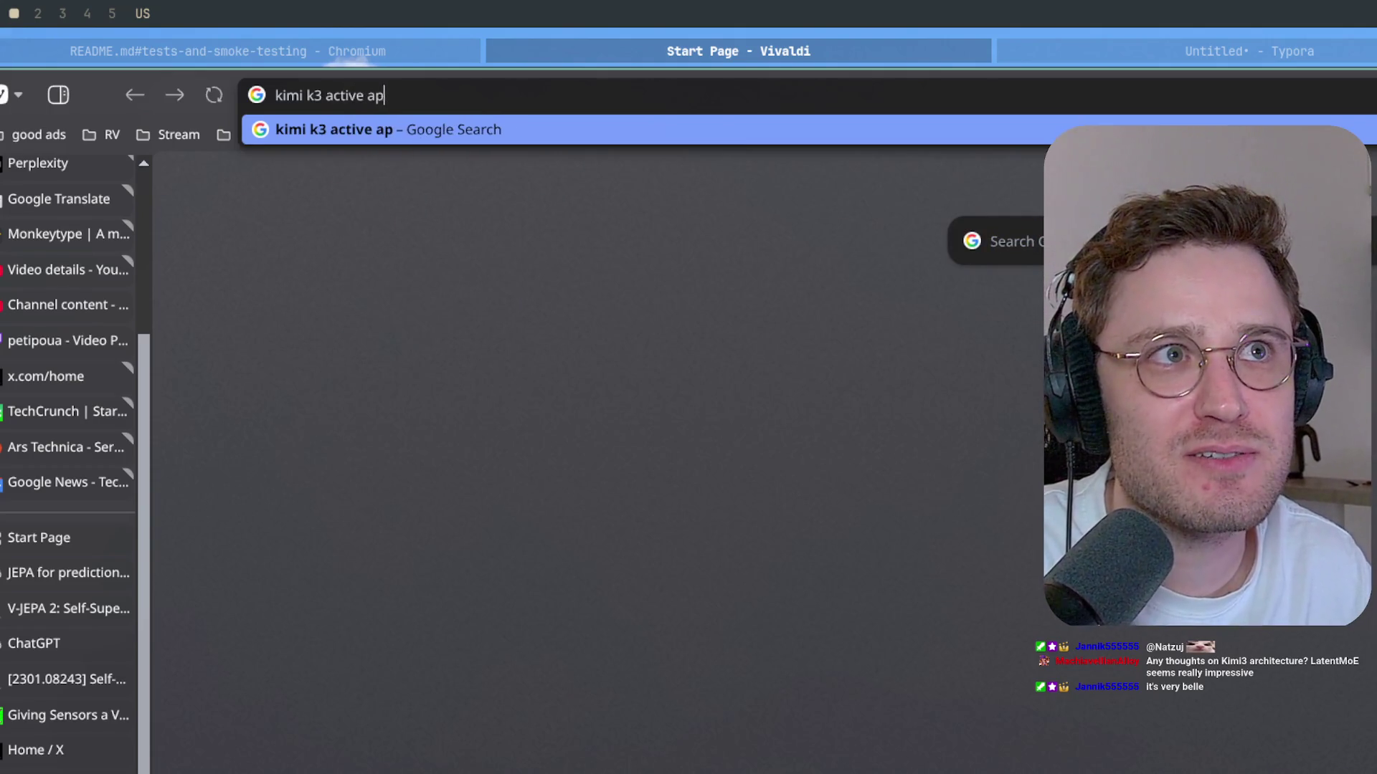
key(BackSpace)
key(BackSpace)
text(parametr)
key(Return)
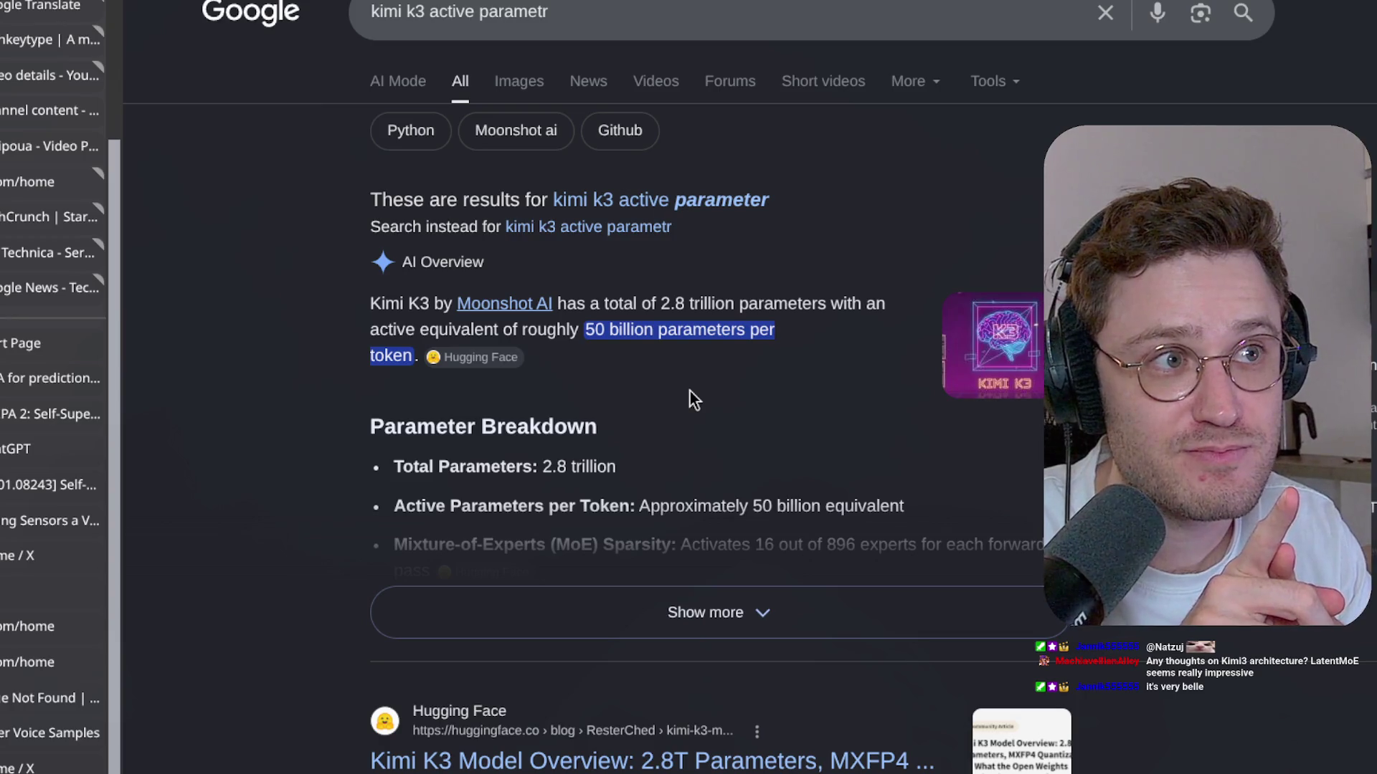
click(705, 613)
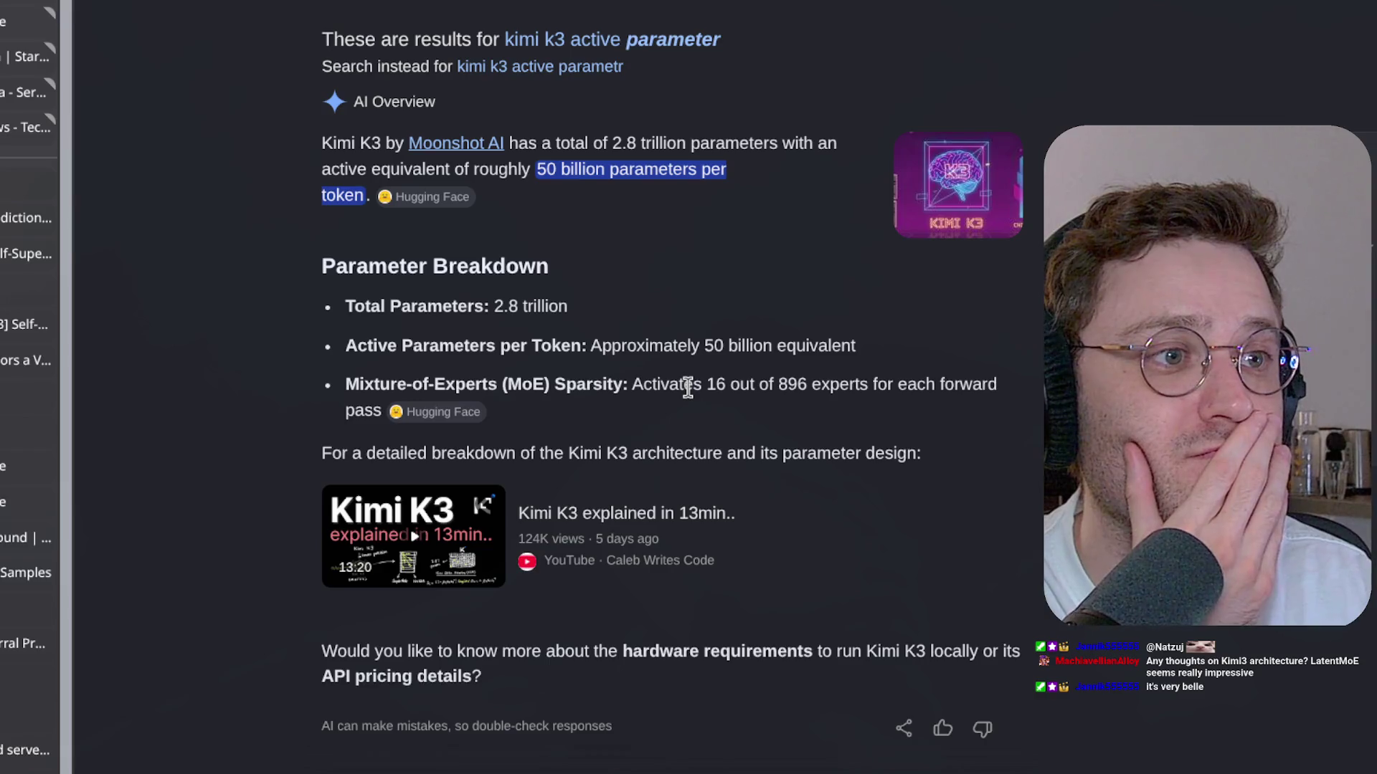
scroll(689, 389, down, 2)
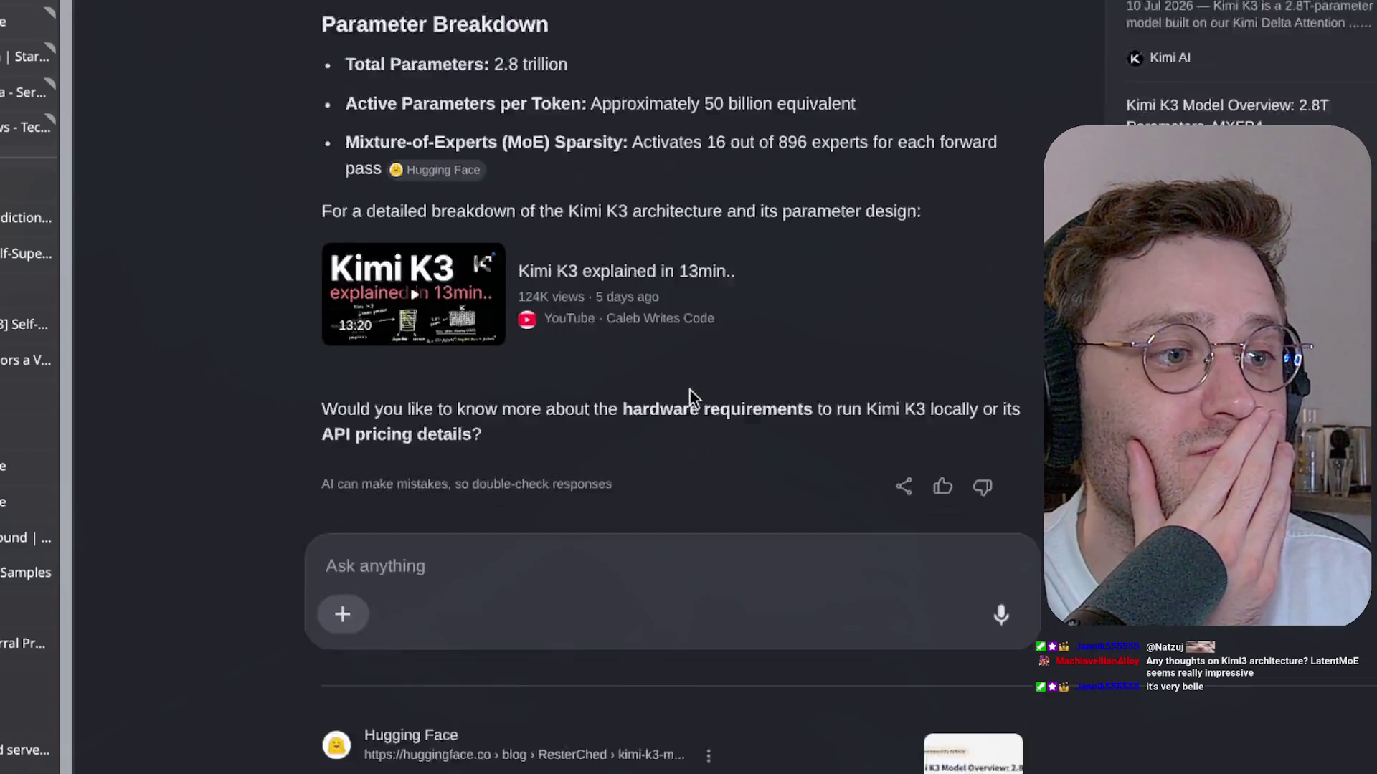
scroll(692, 399, down, 2)
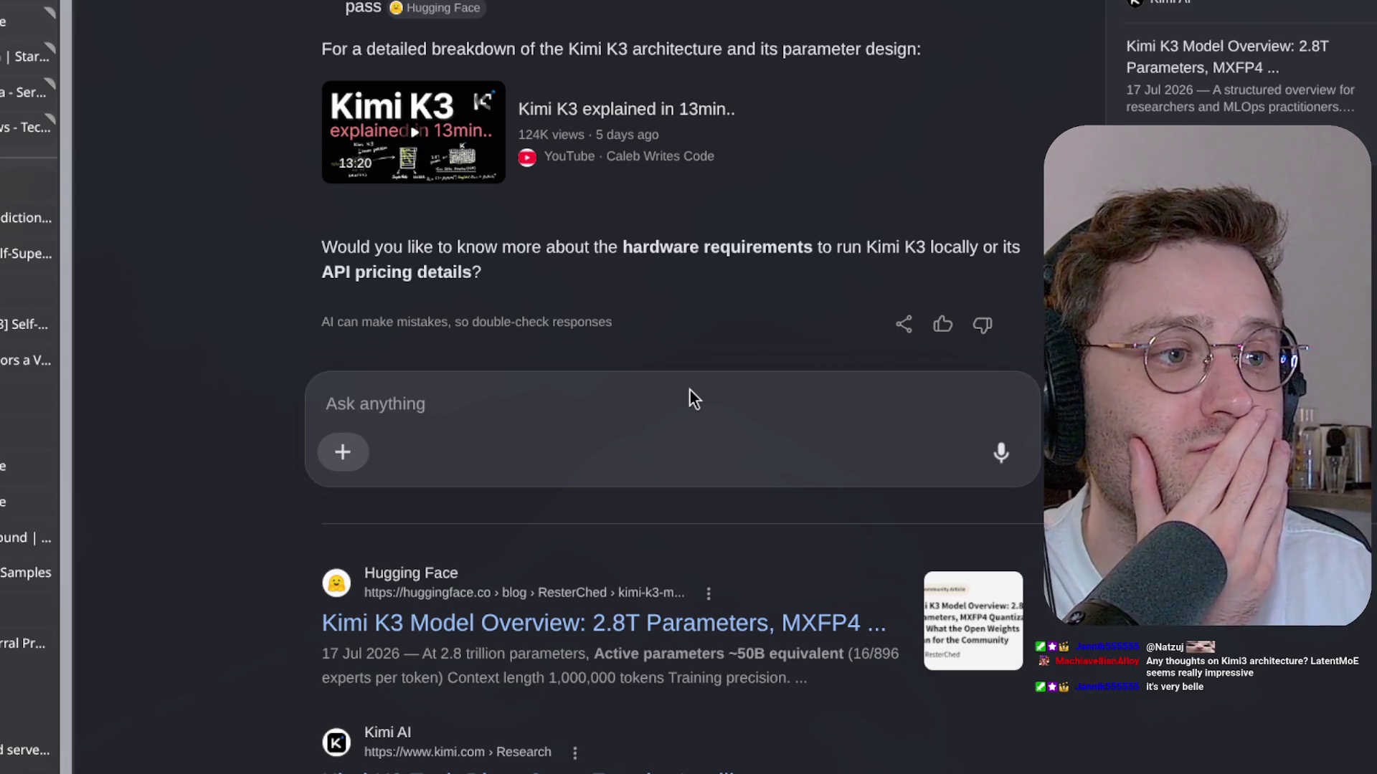
scroll(691, 398, down, 3)
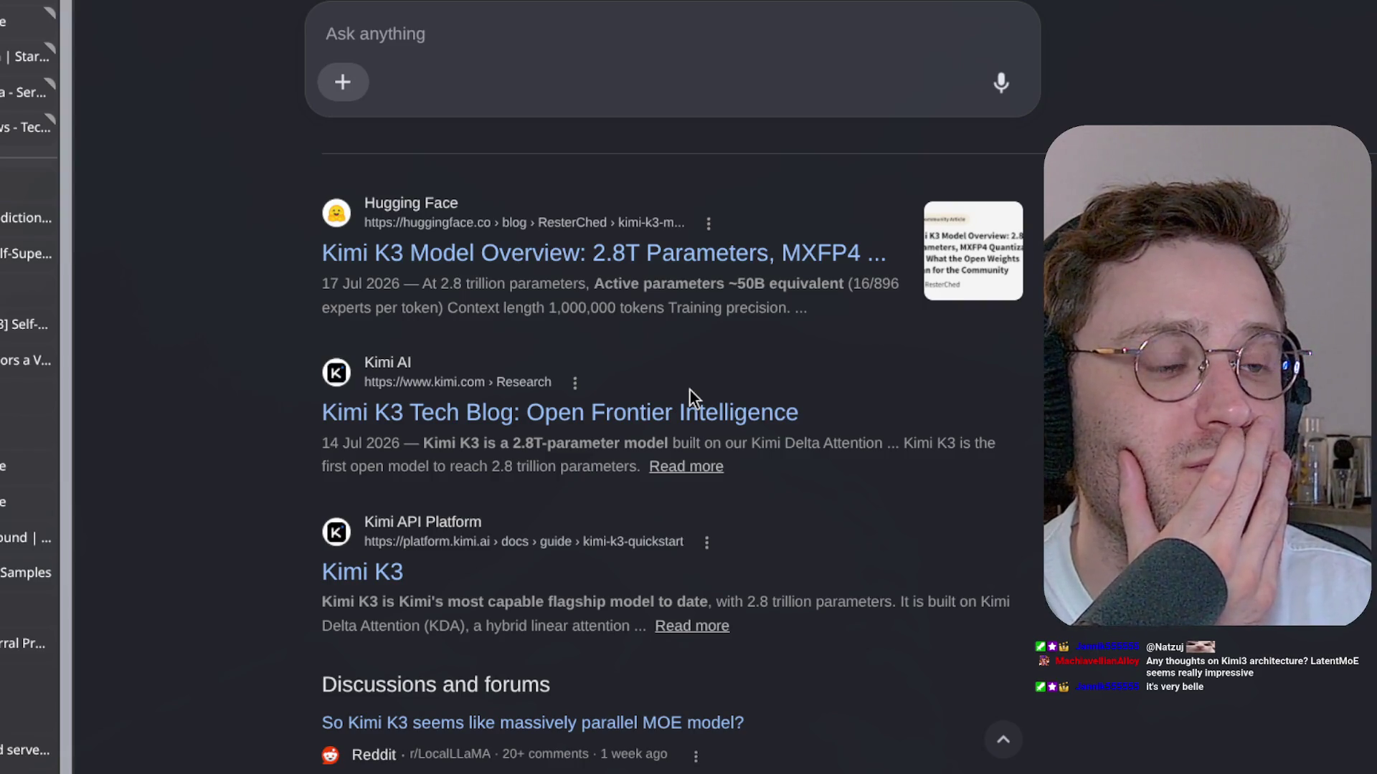
scroll(690, 391, up, 5)
scroll(690, 391, up, 1)
scroll(690, 390, up, 2)
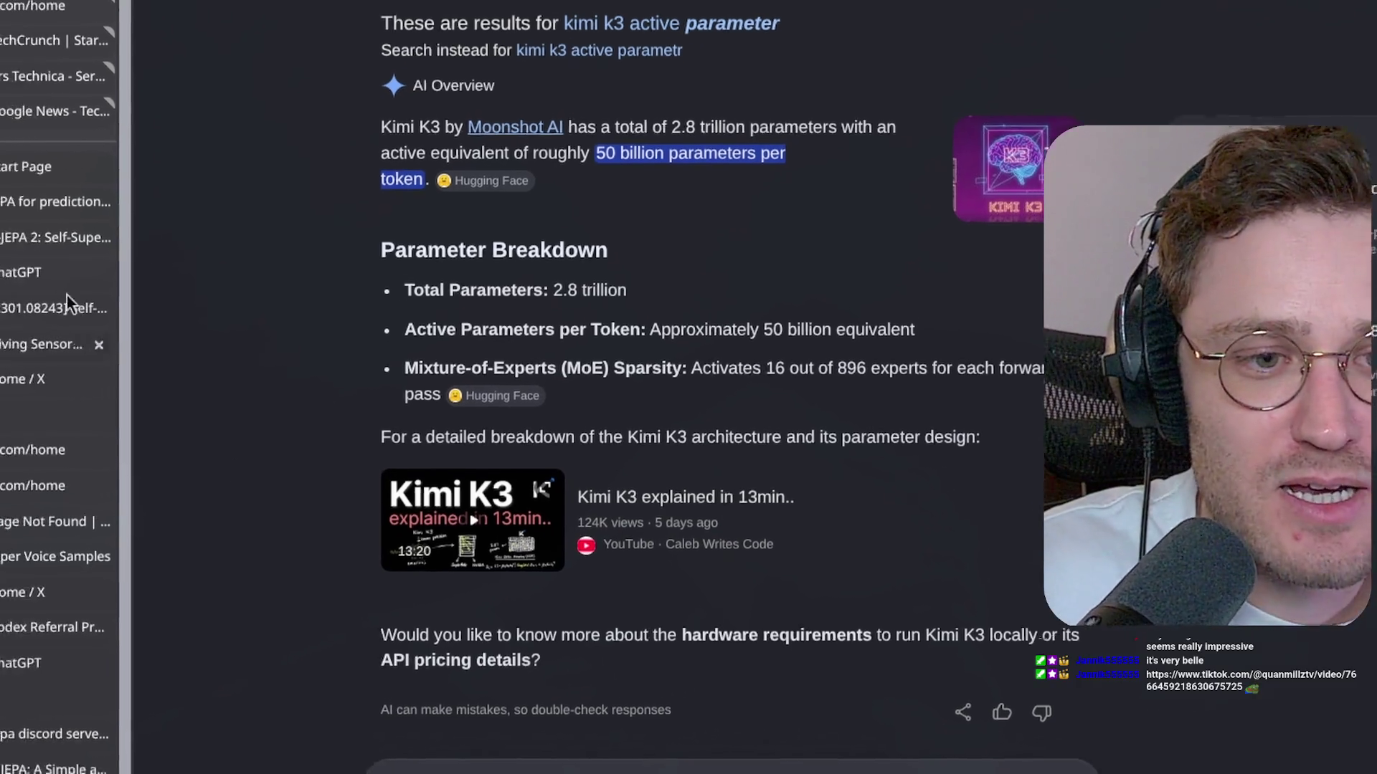
scroll(688, 388, down, 3)
scroll(687, 388, down, 5)
scroll(687, 388, down, 2)
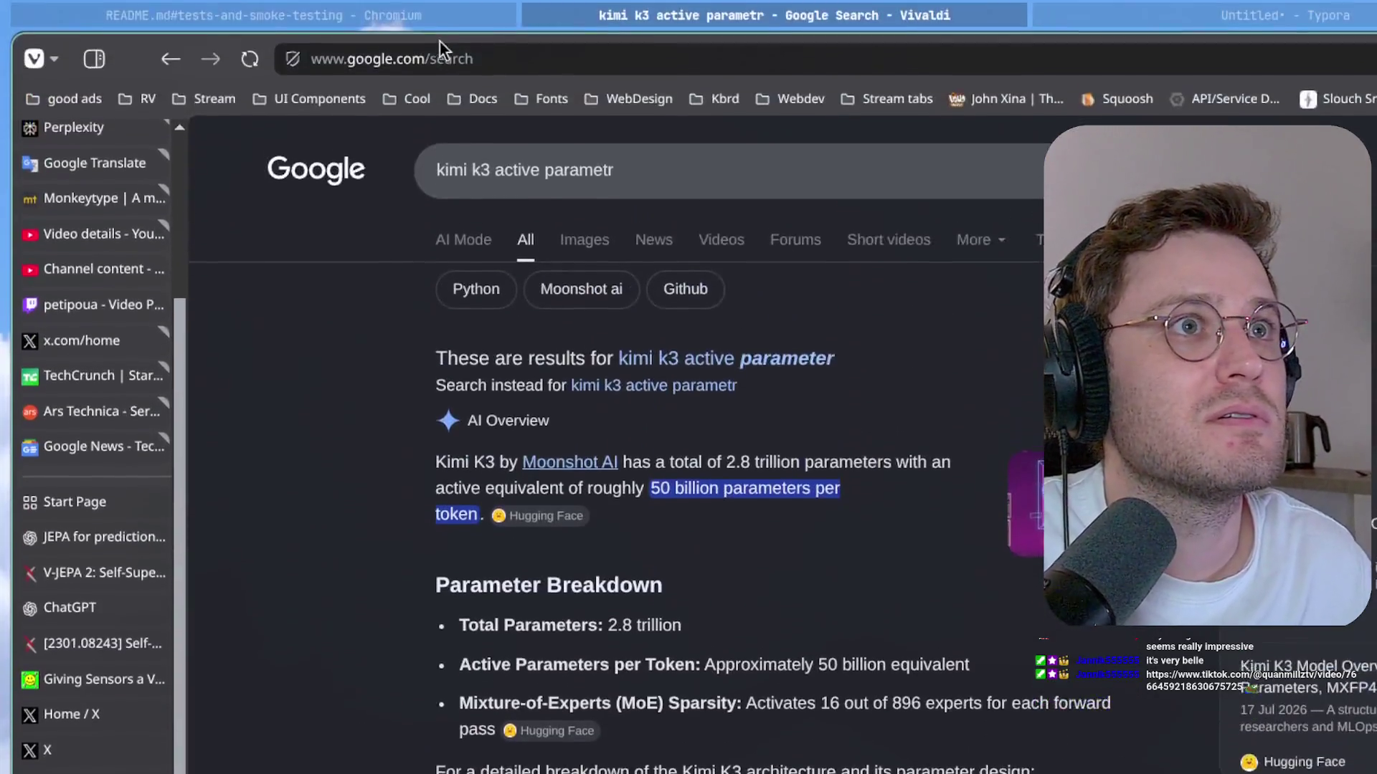
Step: Load the pasted TikTok book-title video link in a new tab and toggle its playback
key(ctrl+t)
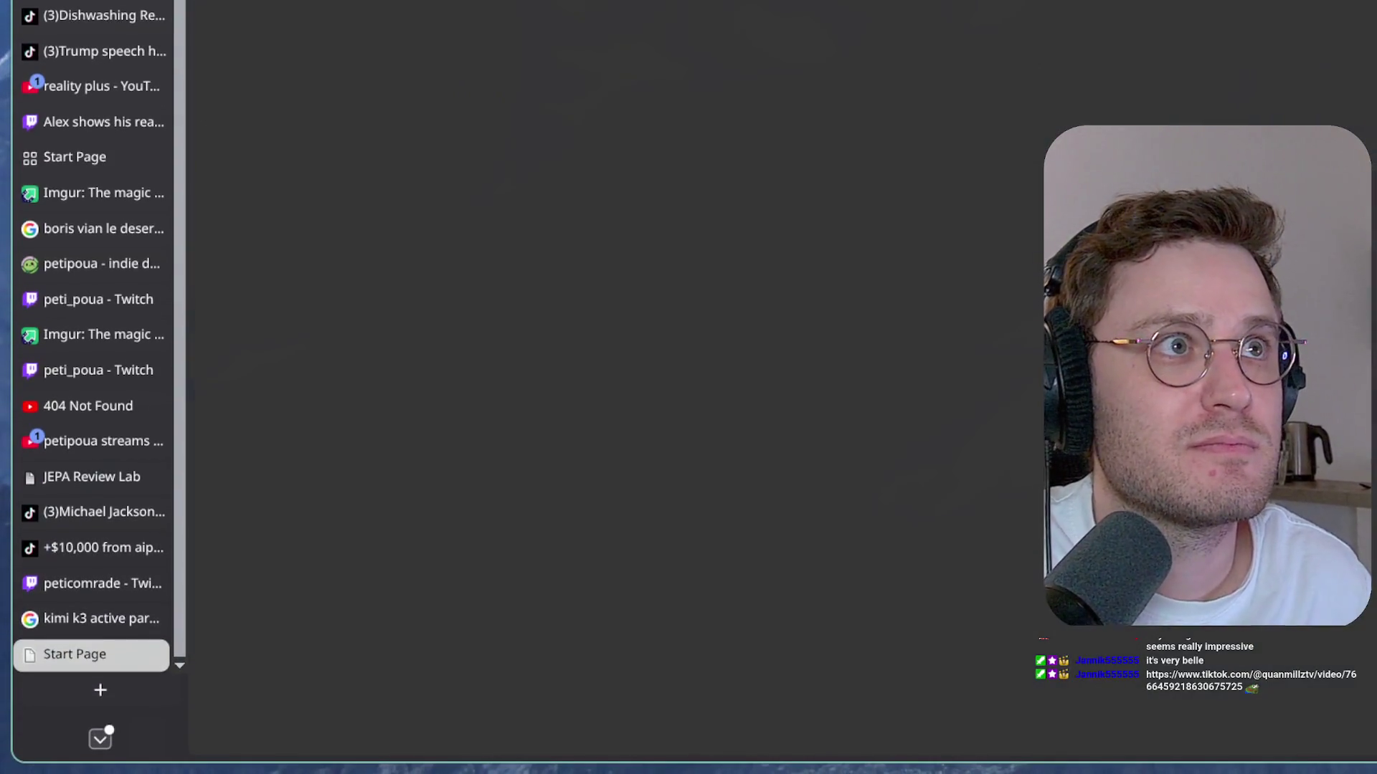
key(ctrl+v)
key(Return)
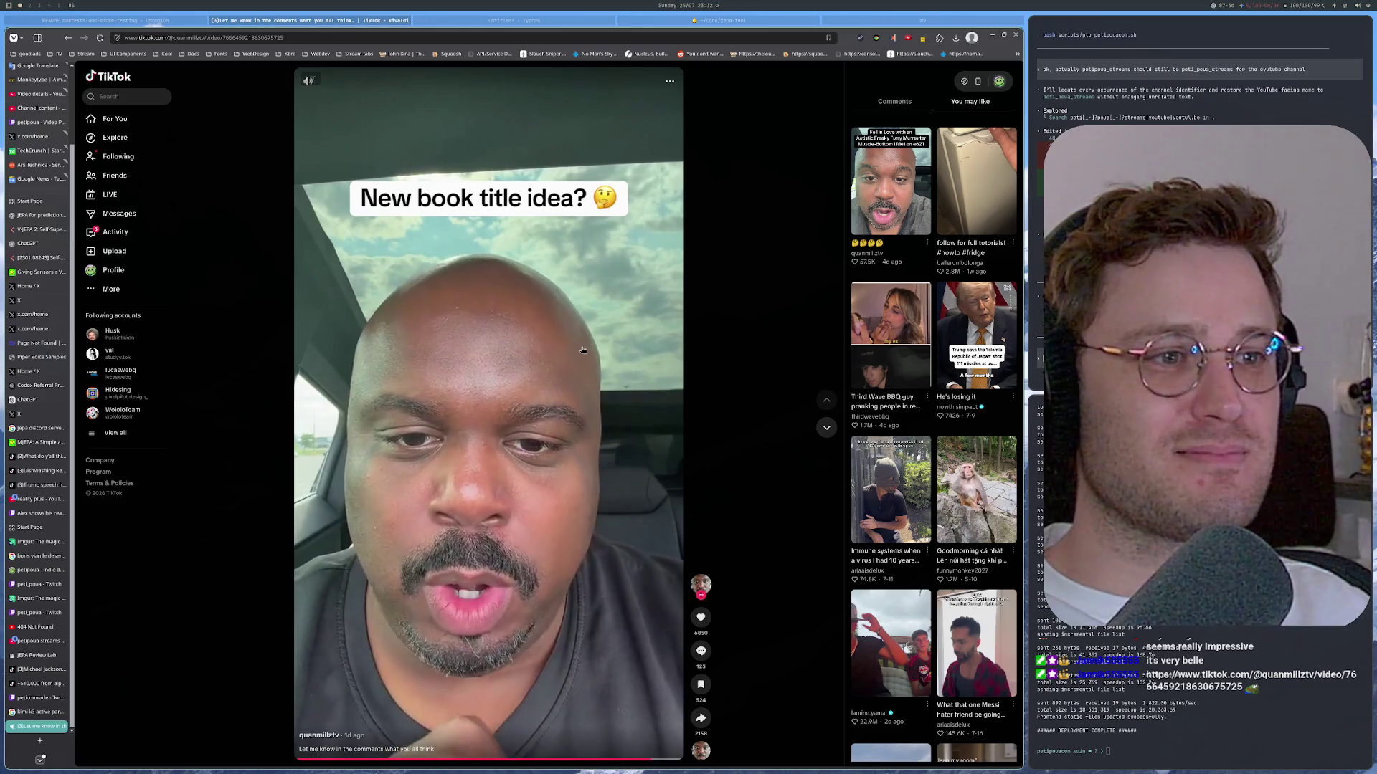
mouse_move(488, 430)
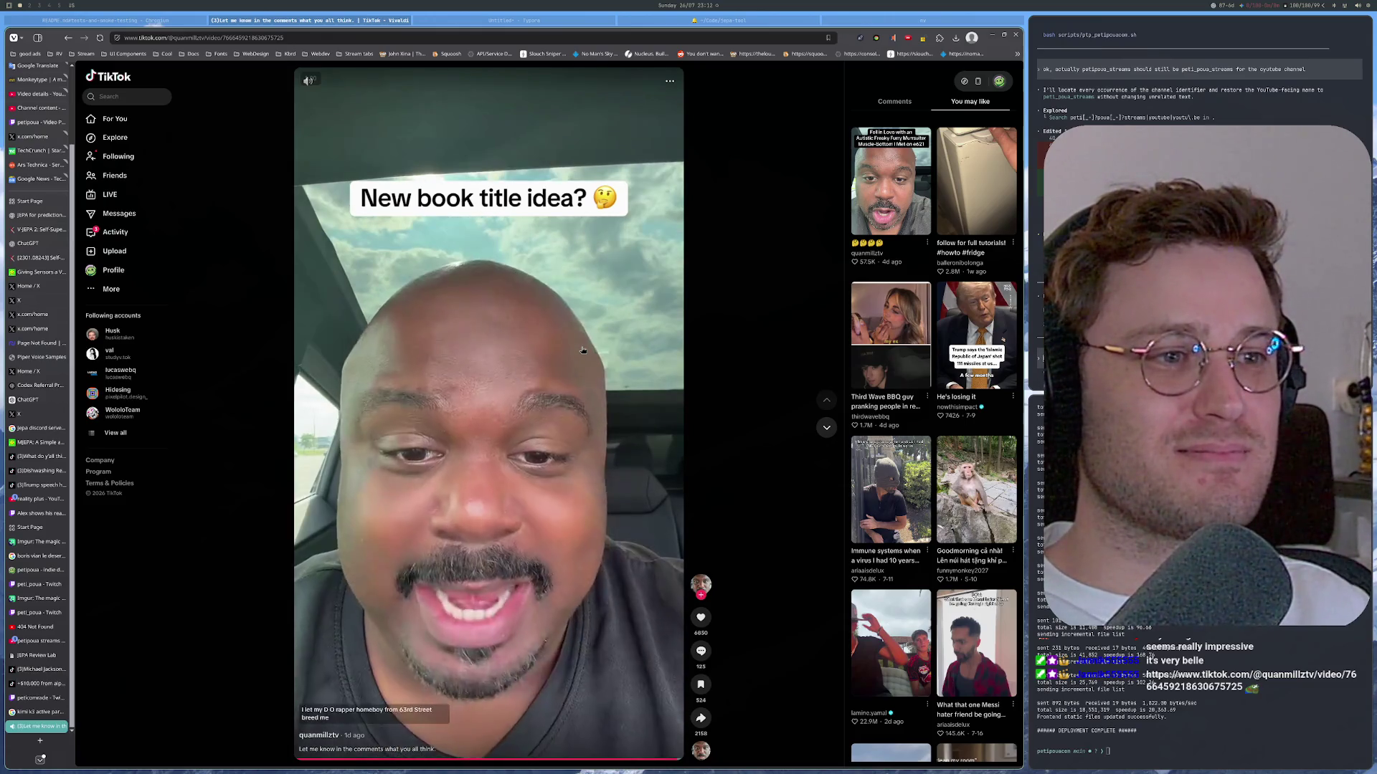
click(582, 349)
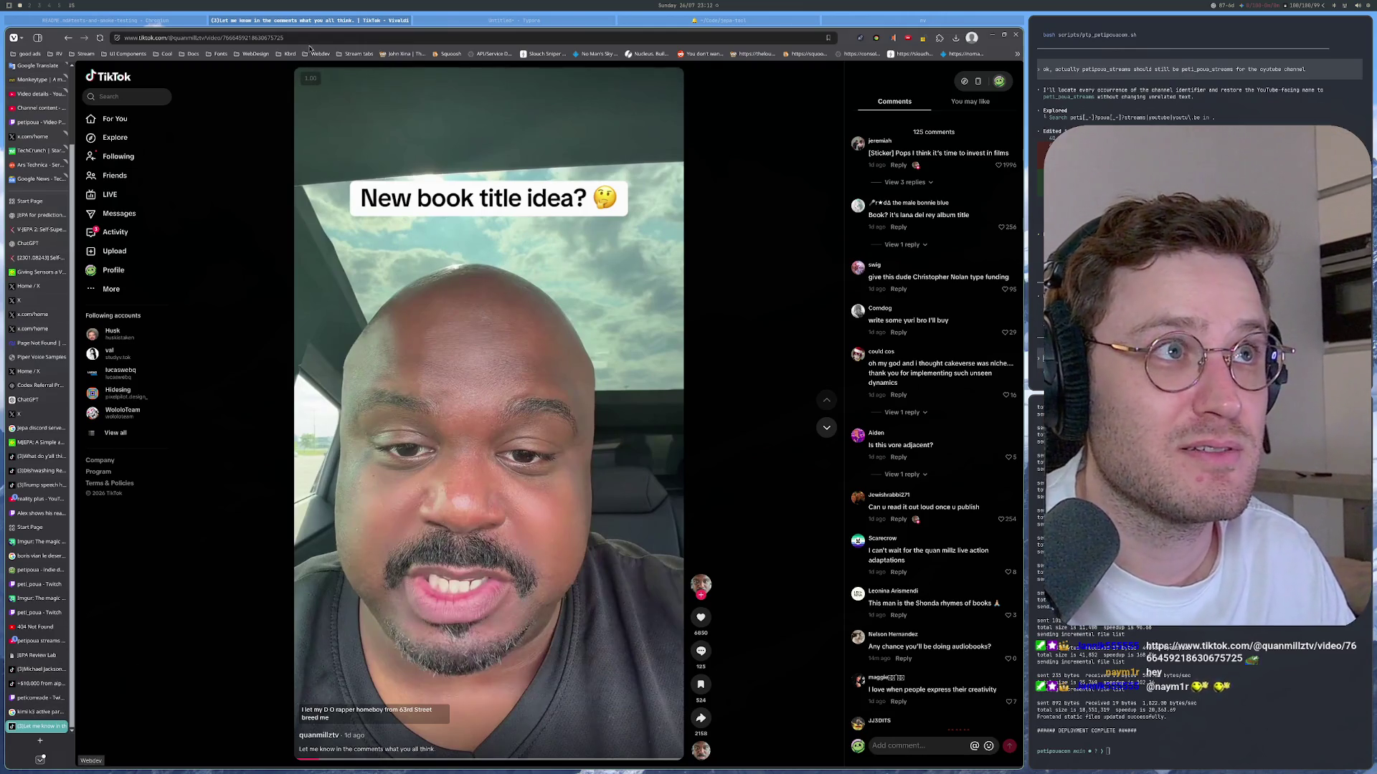
Step: Bring the project README.md window to the front over the TikTok video
click(162, 20)
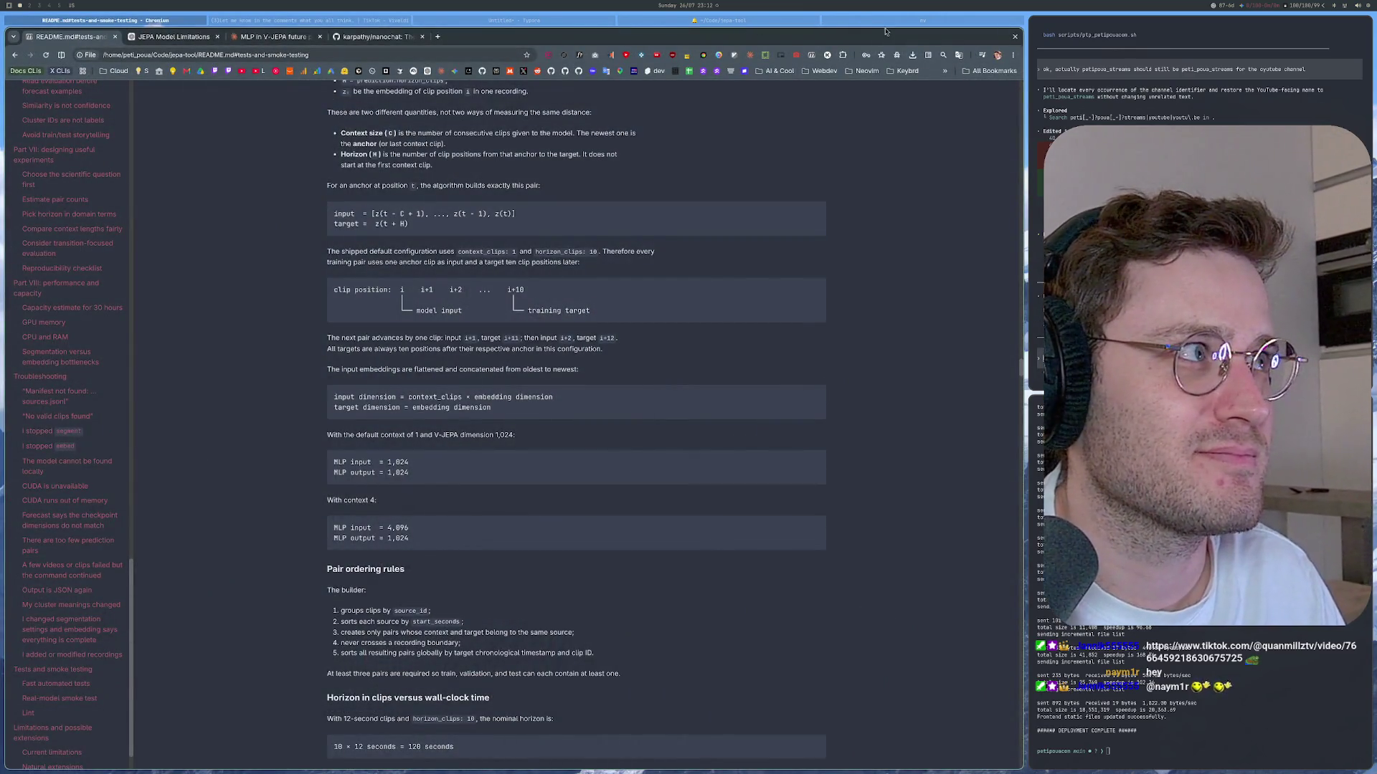
click(885, 28)
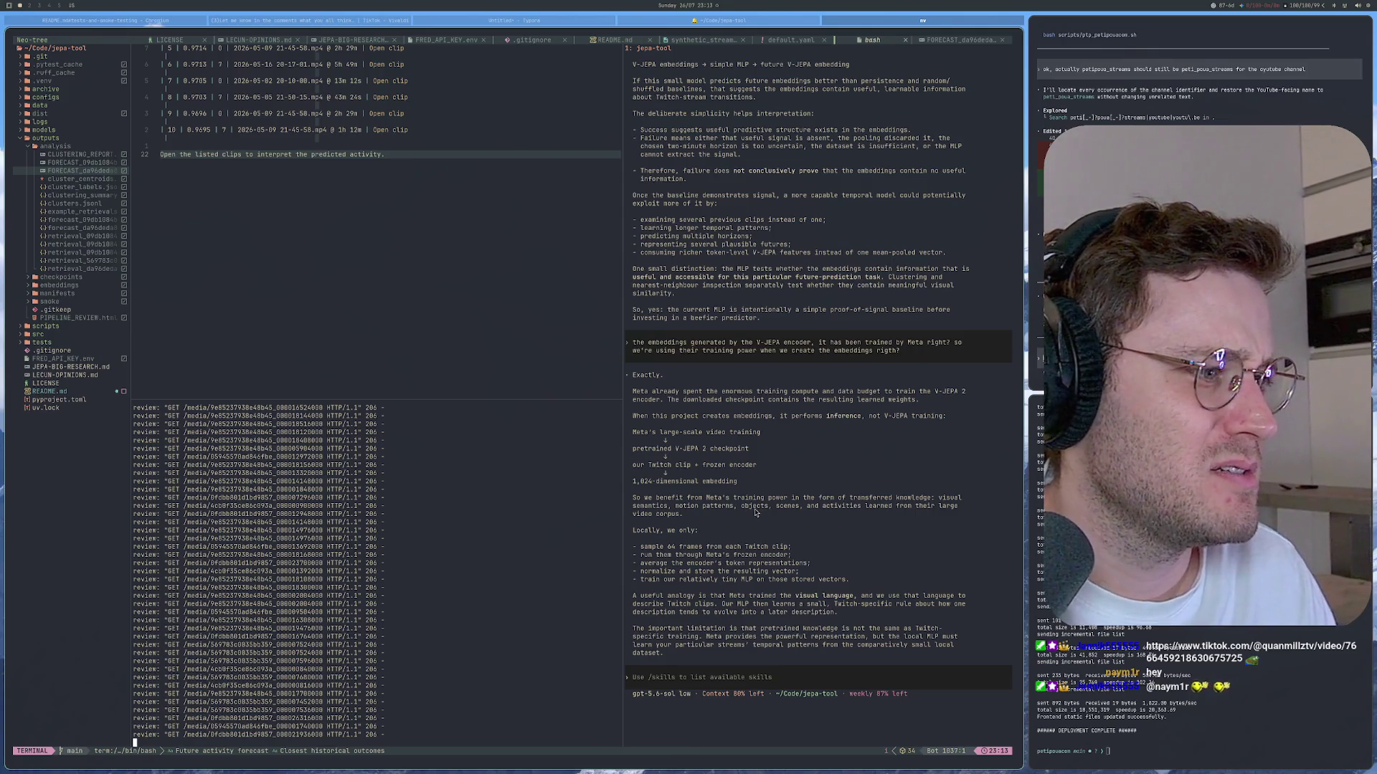
scroll(646, 654, up, 2)
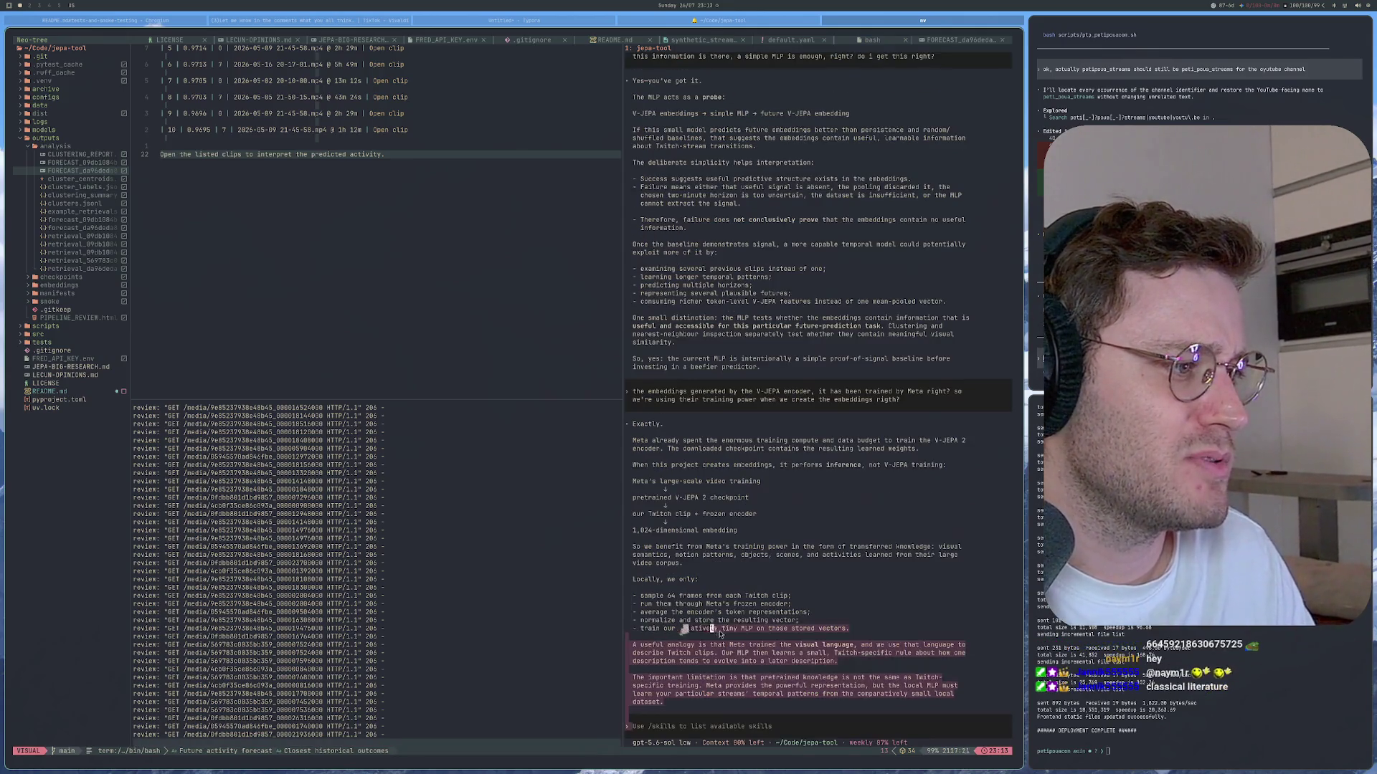
mouse_move(712, 678)
mouse_down()
mouse_move(953, 686)
mouse_move(910, 695)
mouse_up()
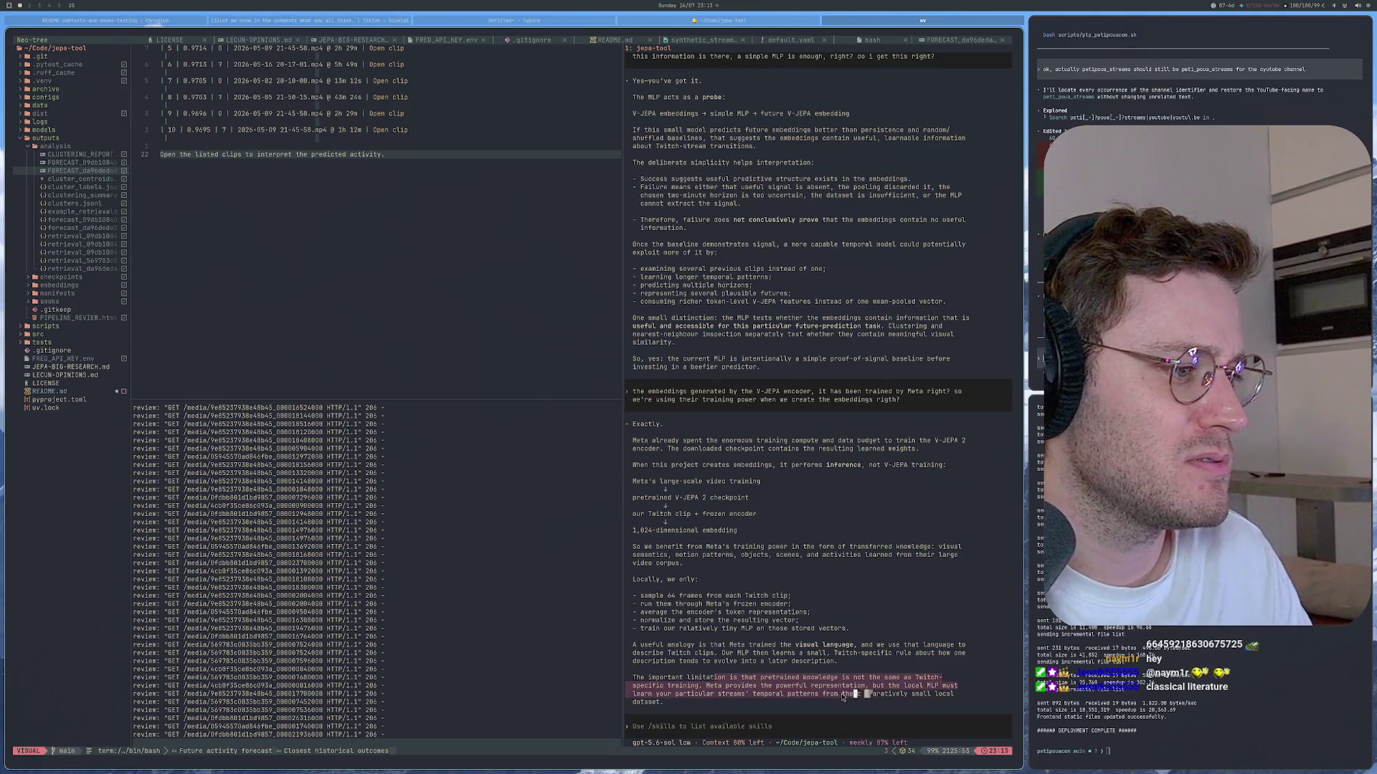
mouse_move(909, 693)
mouse_down()
mouse_move(860, 701)
mouse_move(913, 694)
mouse_up()
key(y)
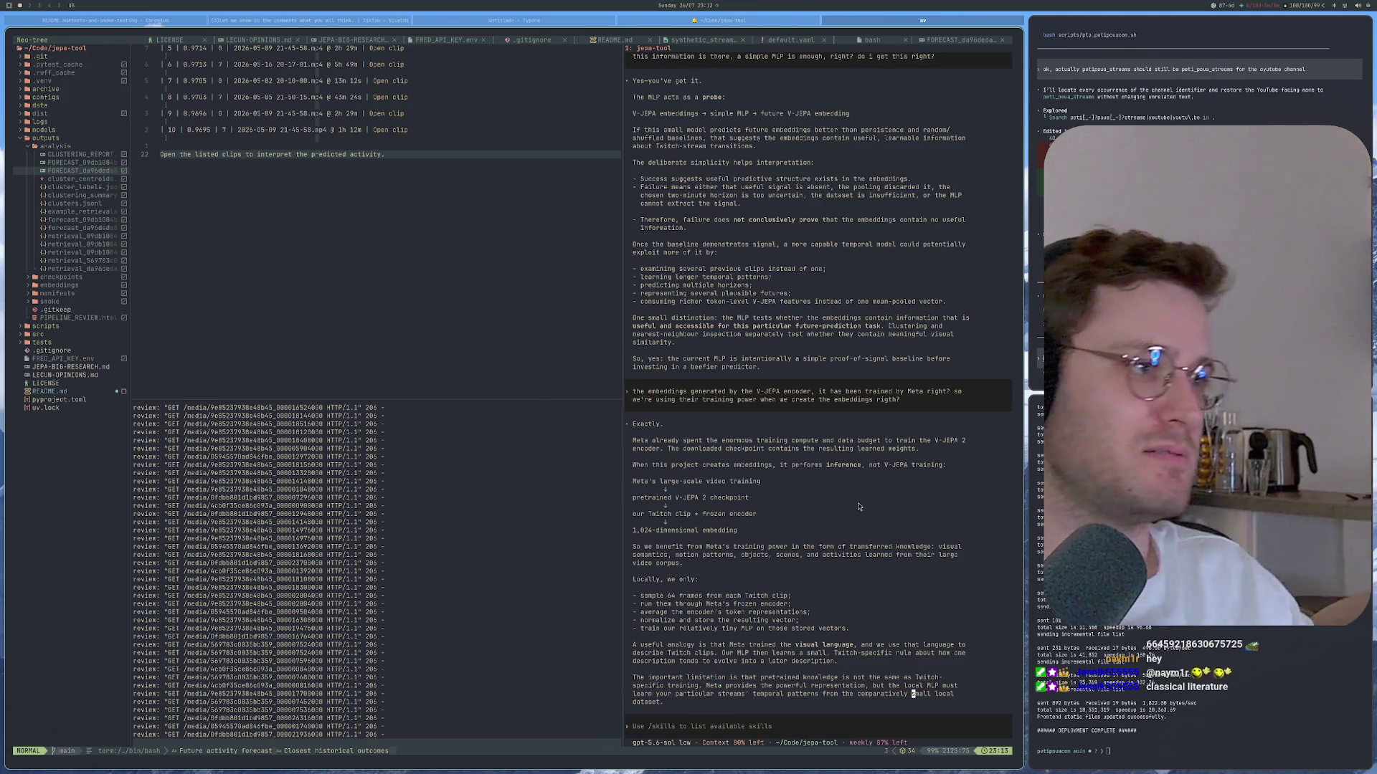
click(636, 22)
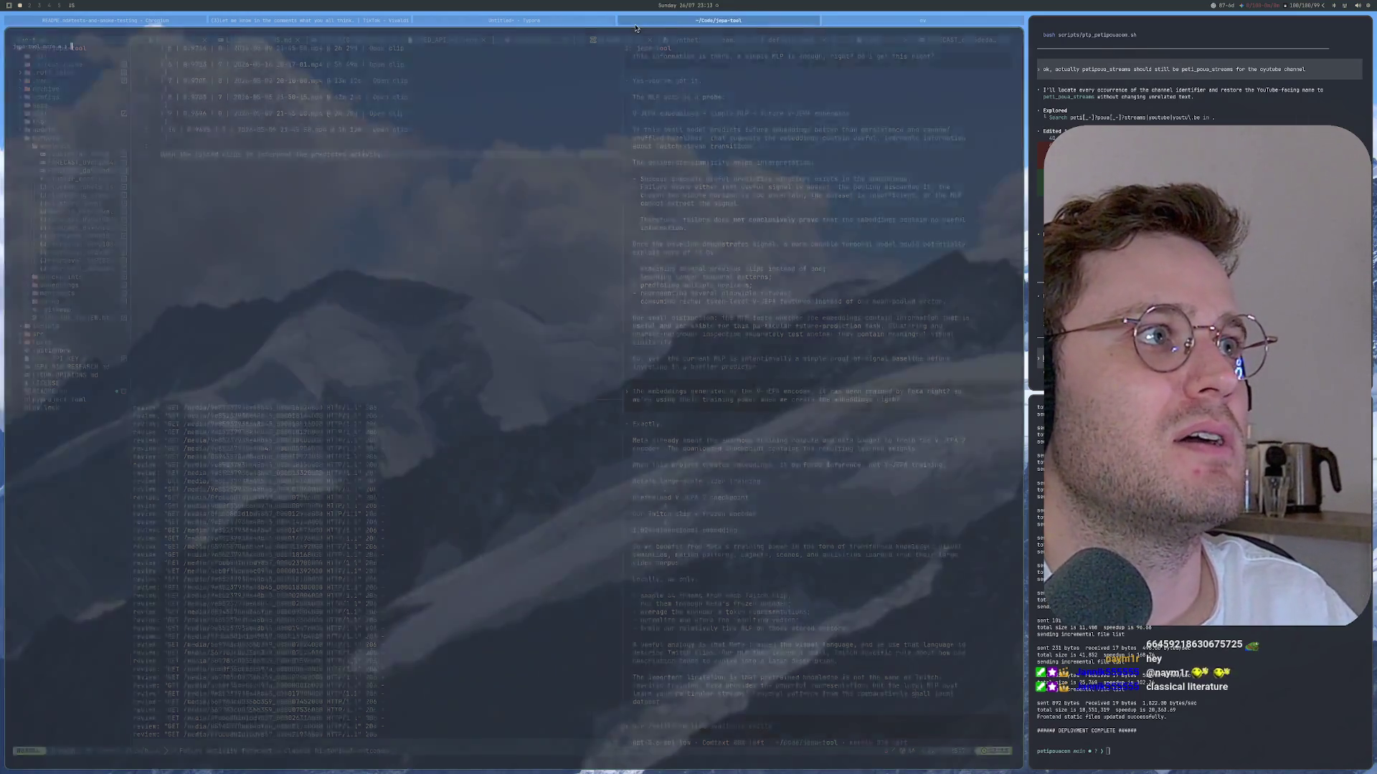
scroll(221, 19, up, 1)
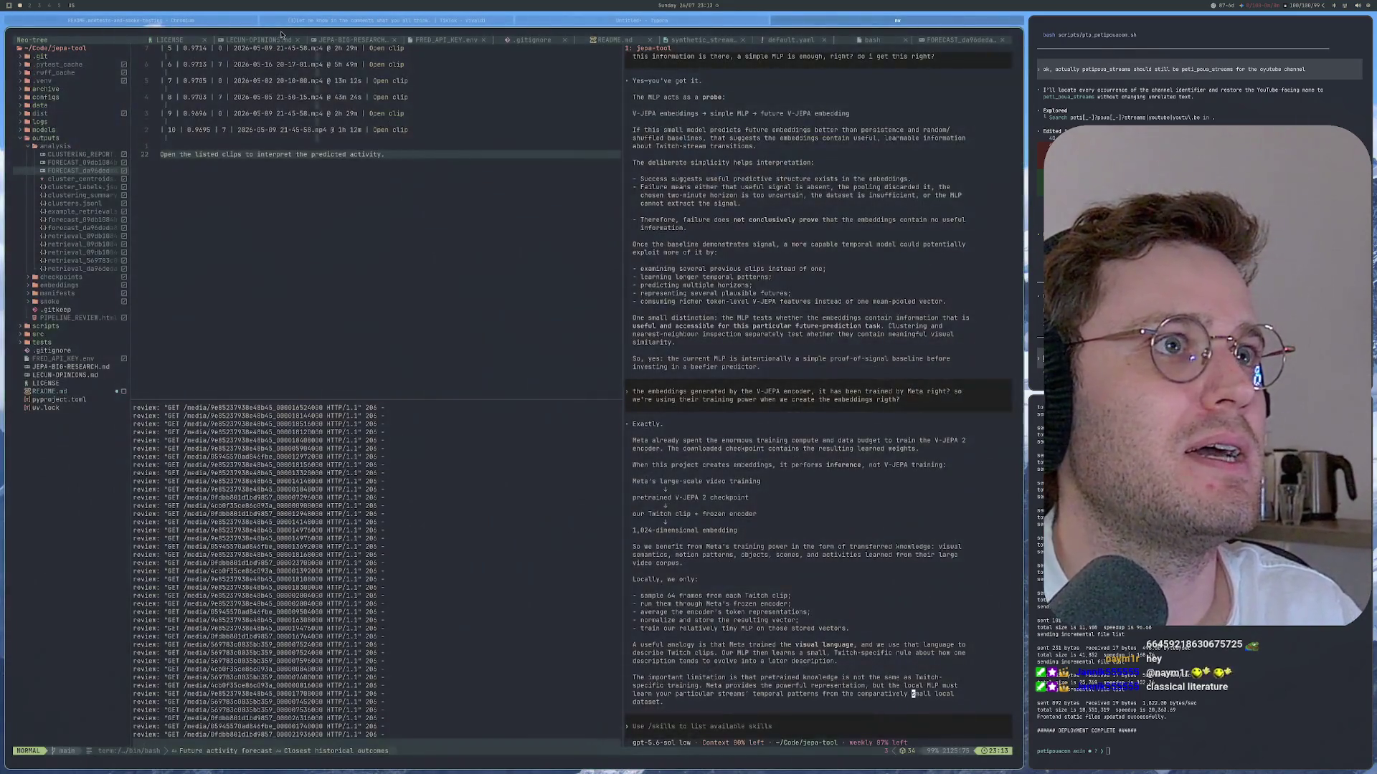
scroll(222, 19, up, 1)
scroll(221, 20, up, 1)
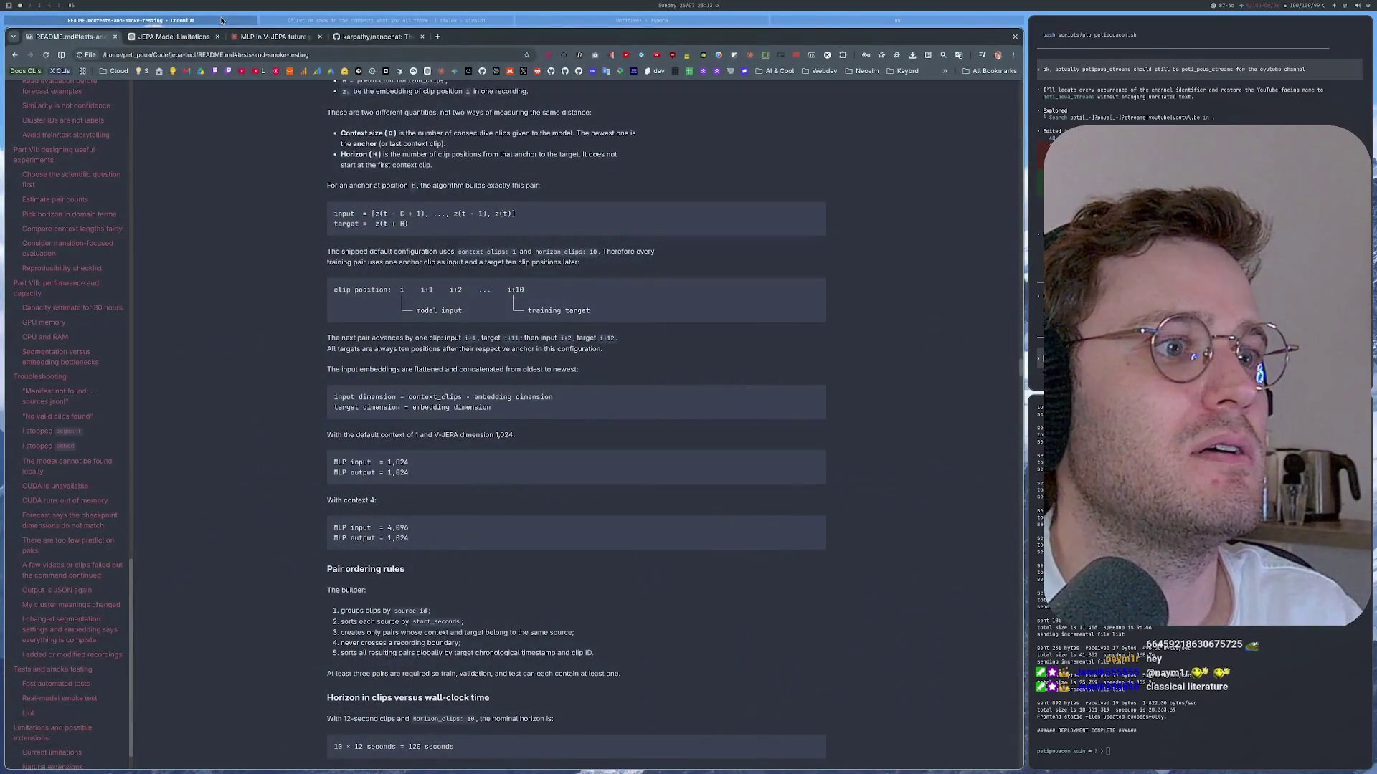
click(816, 22)
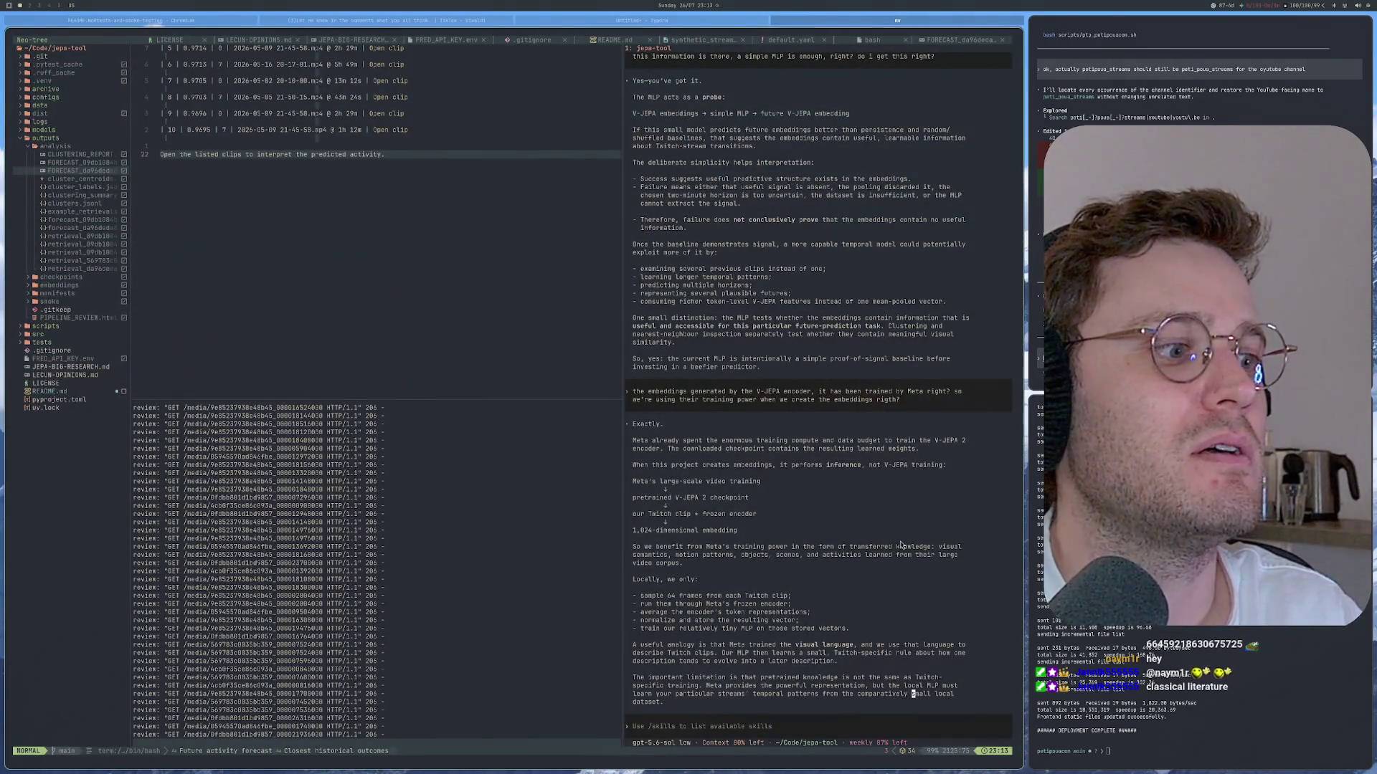
key(i)
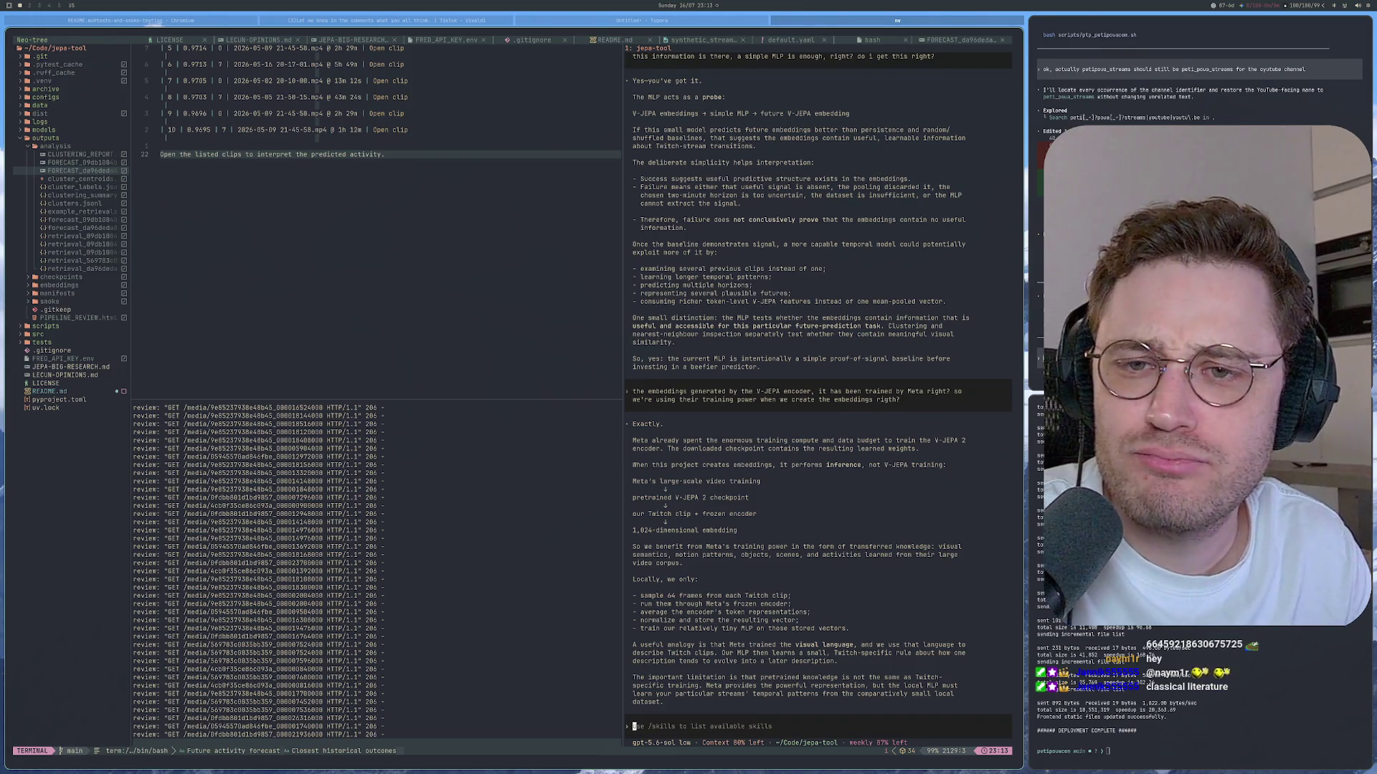
Step: Bring up the Typora notes, select the context-distance question line, then switch windows away
click(506, 20)
click(643, 19)
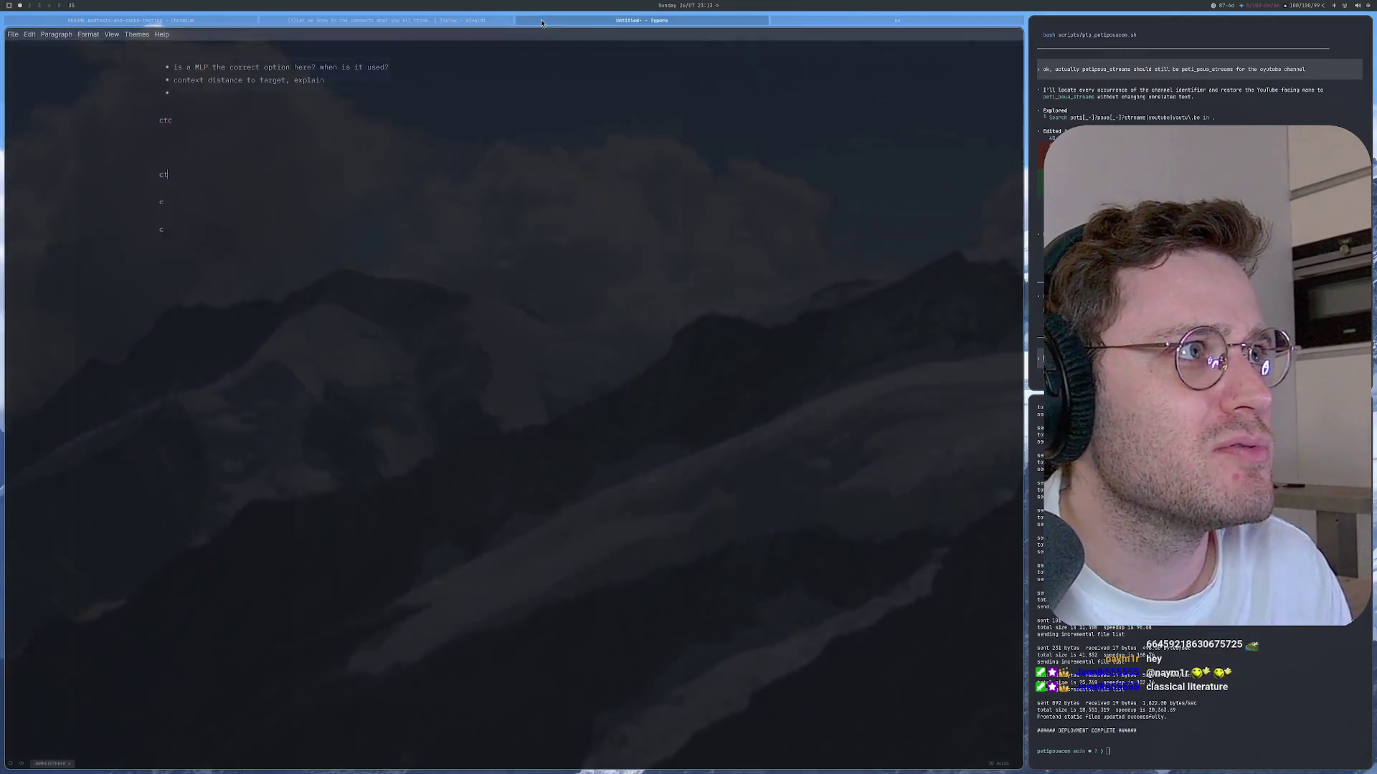
mouse_move(185, 67)
mouse_down()
mouse_move(391, 67)
mouse_move(159, 76)
mouse_up()
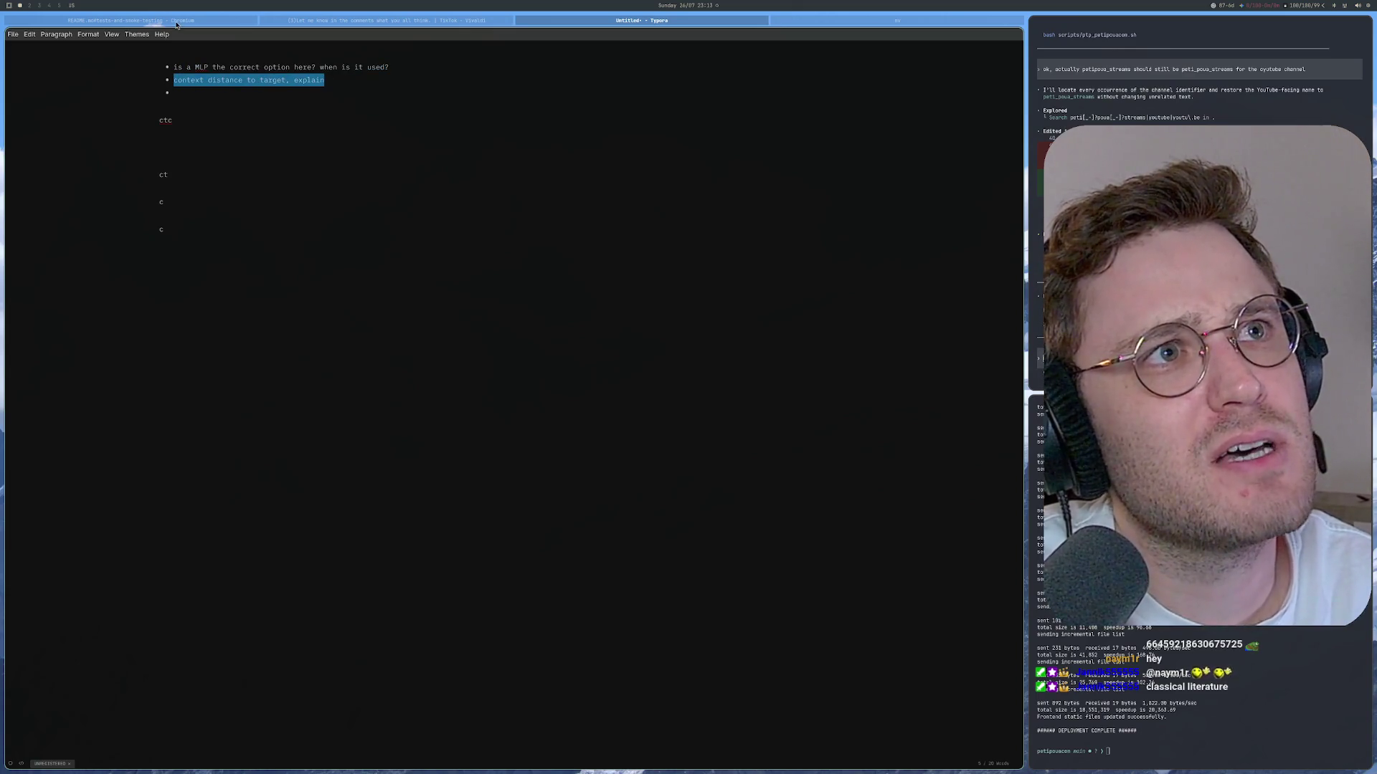
key(alt+Tab)
key(alt+Tab)
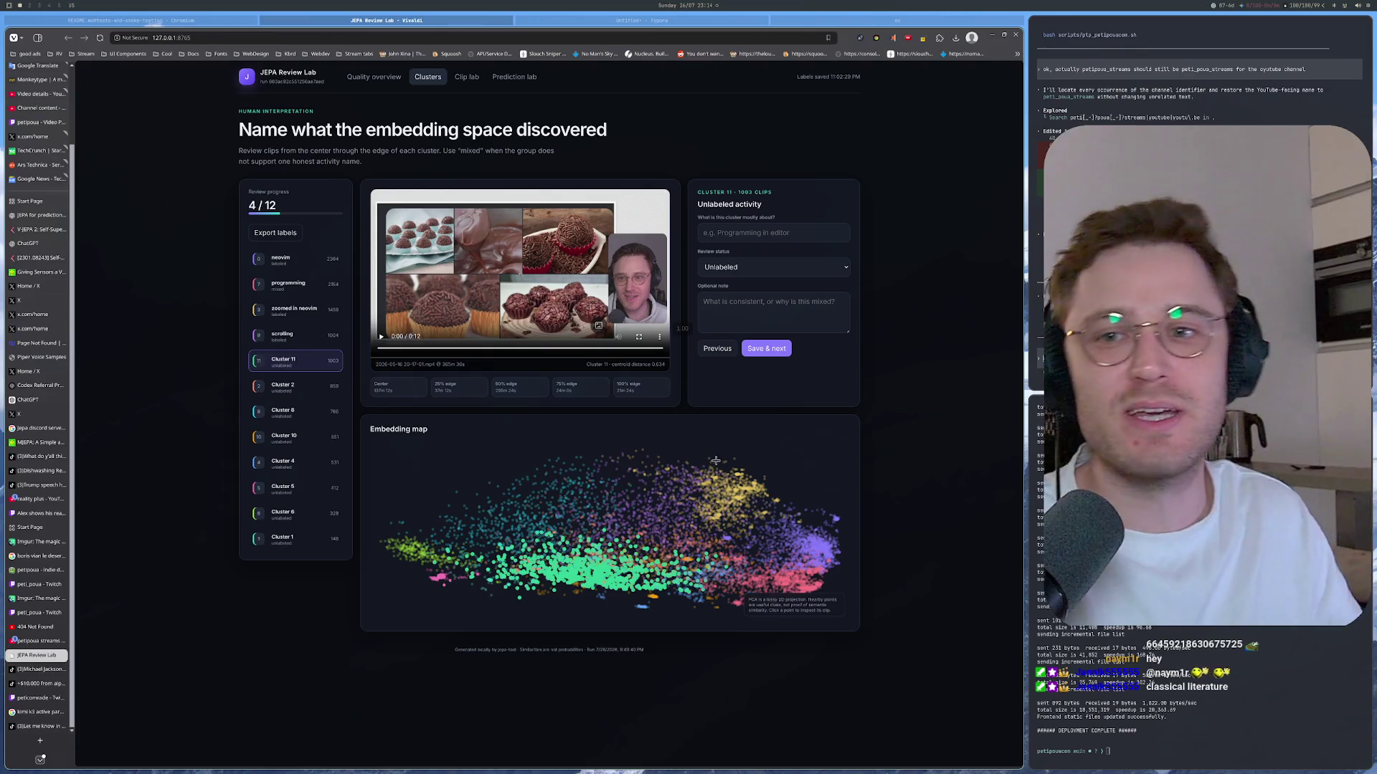
Step: Name Cluster 11 as watching videos and memes, mark it coherent and save onward to Cluster 2
key(v)
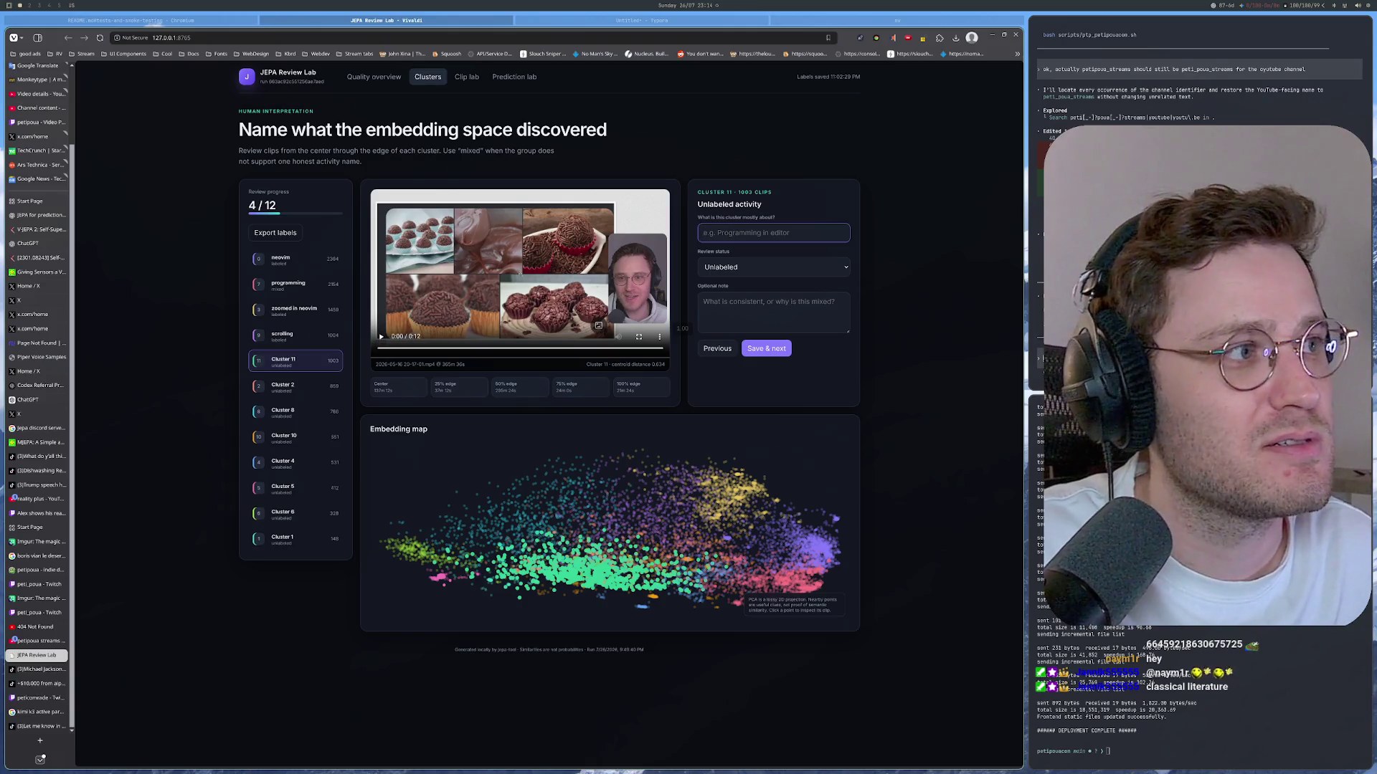
text(Video/)
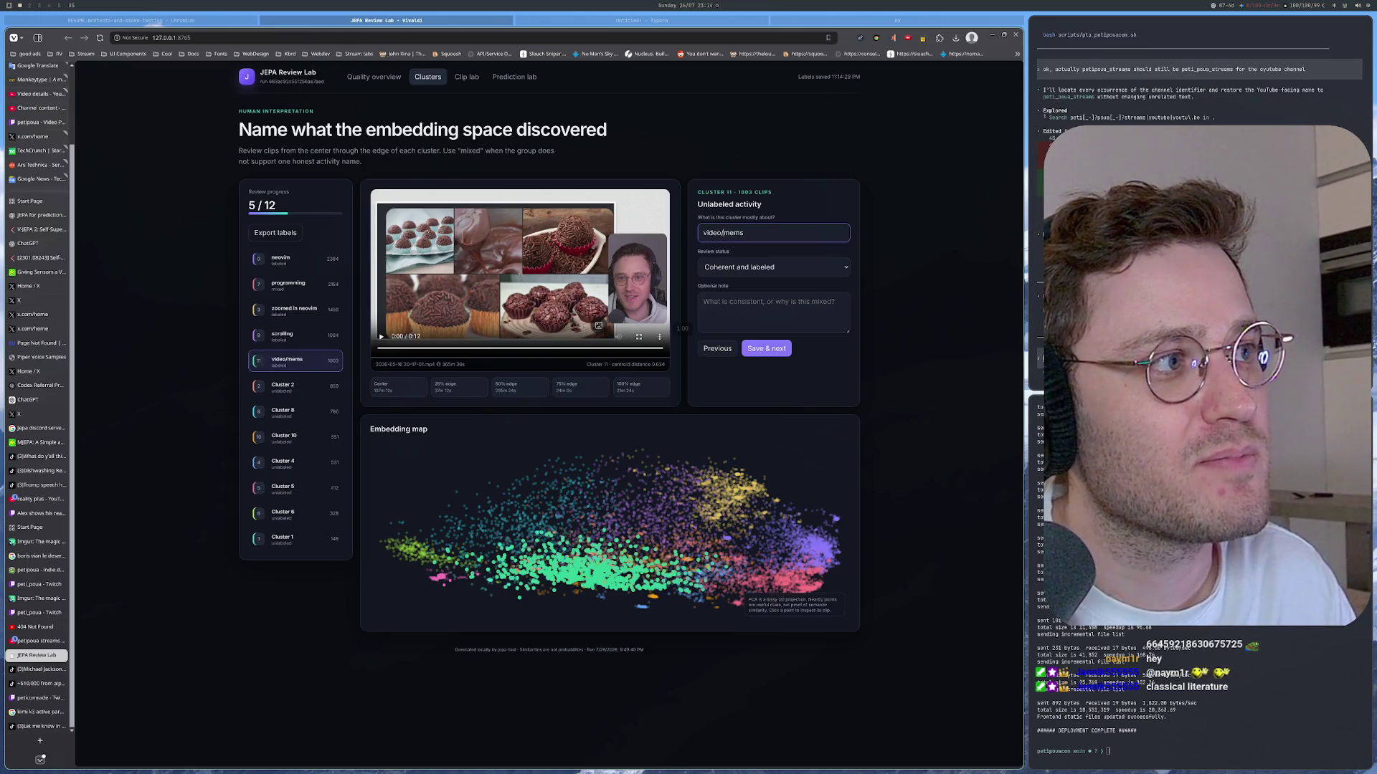
text(a)
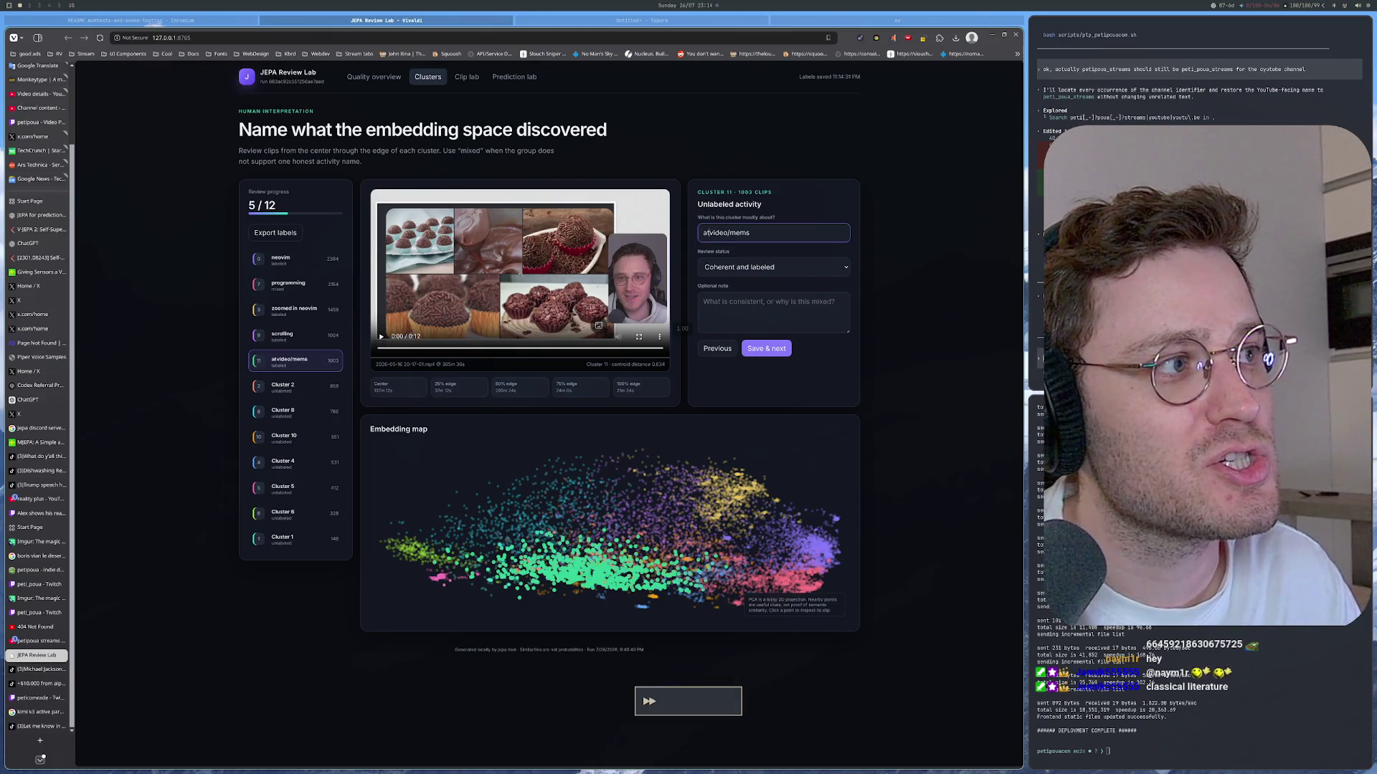
text(watching)
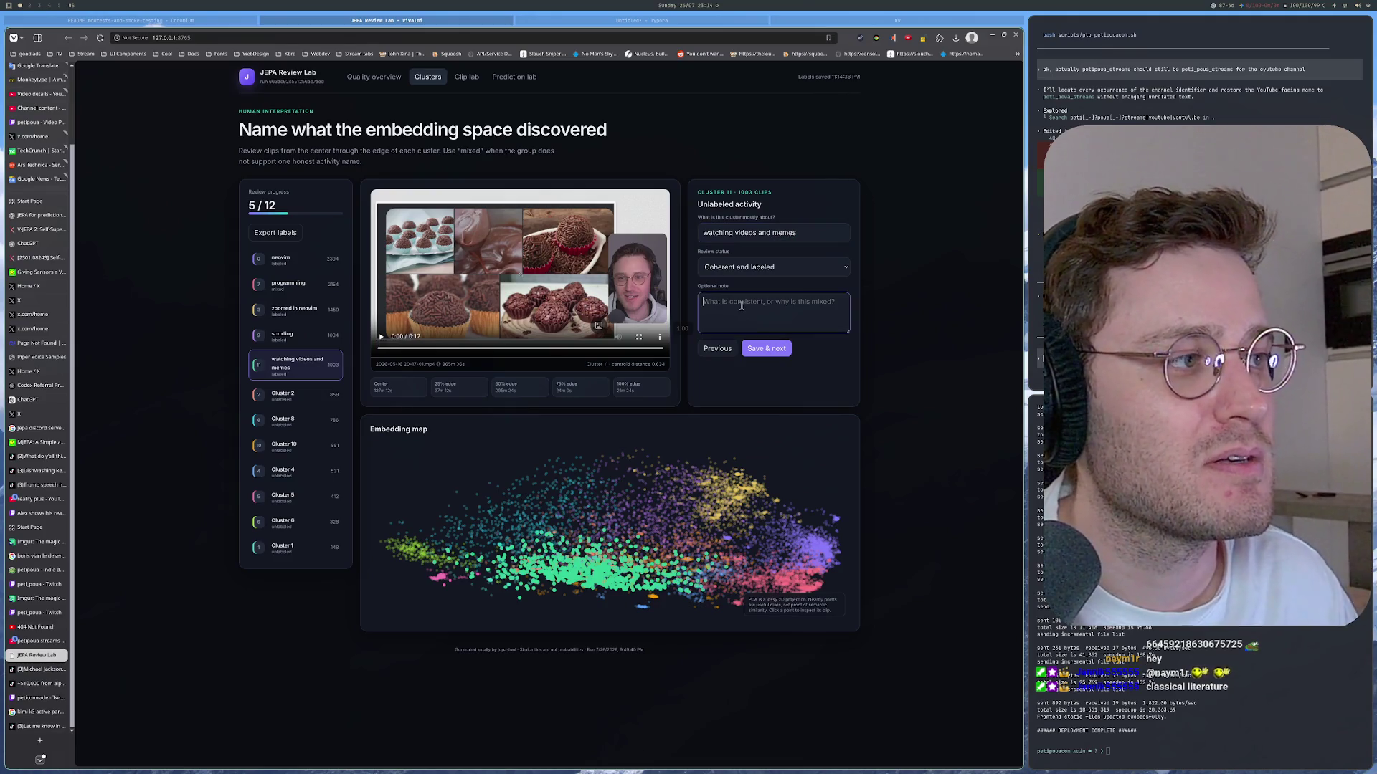
click(766, 348)
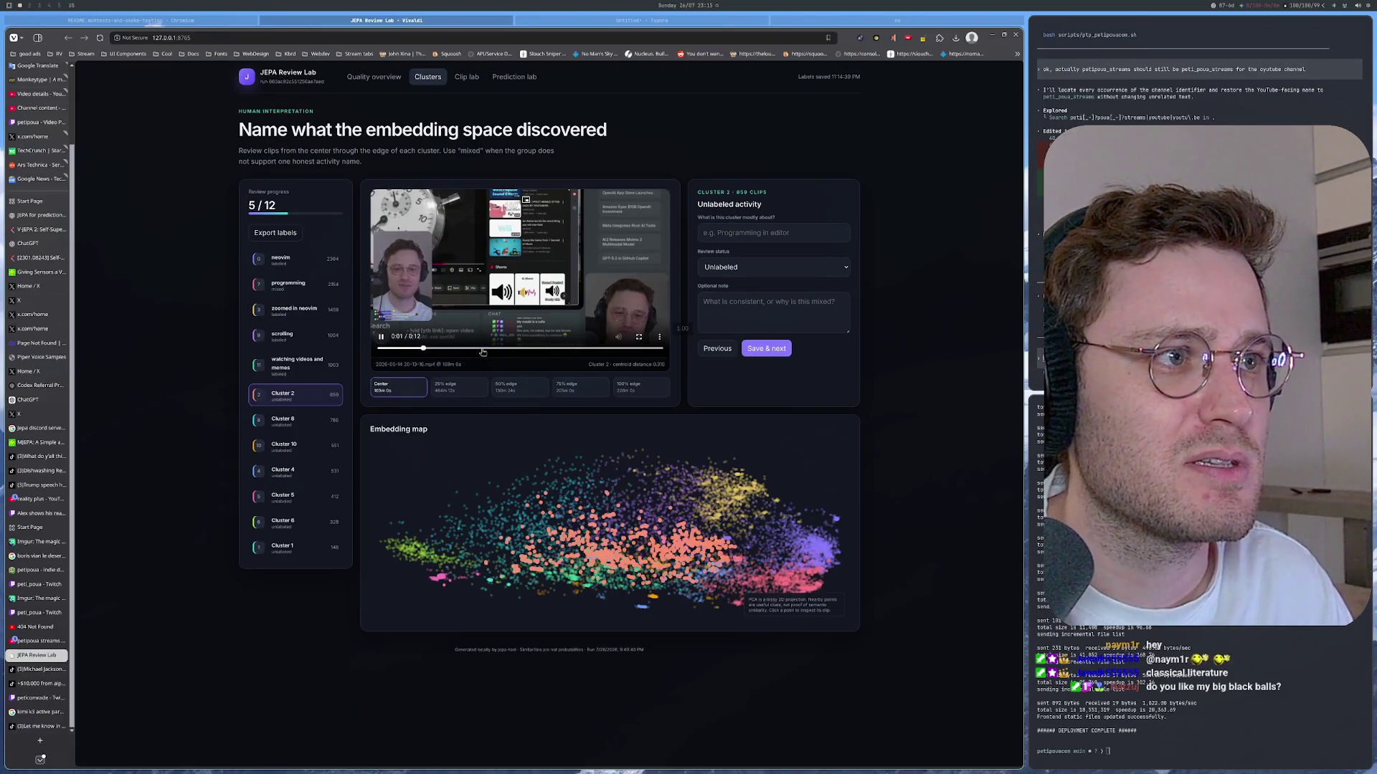
Step: Sample Cluster 2's center, 25% and 50% edge clips, scrubbing a few seconds into each
click(476, 388)
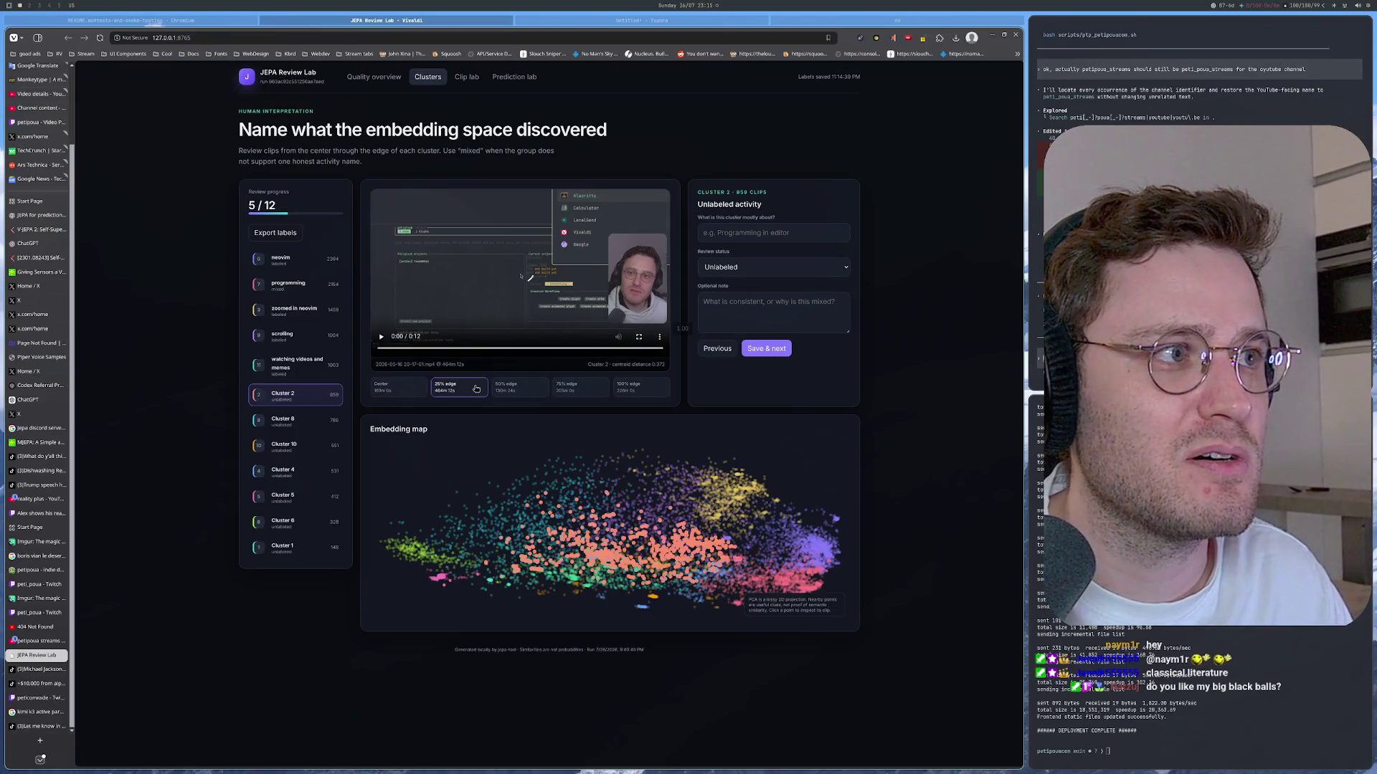
click(392, 387)
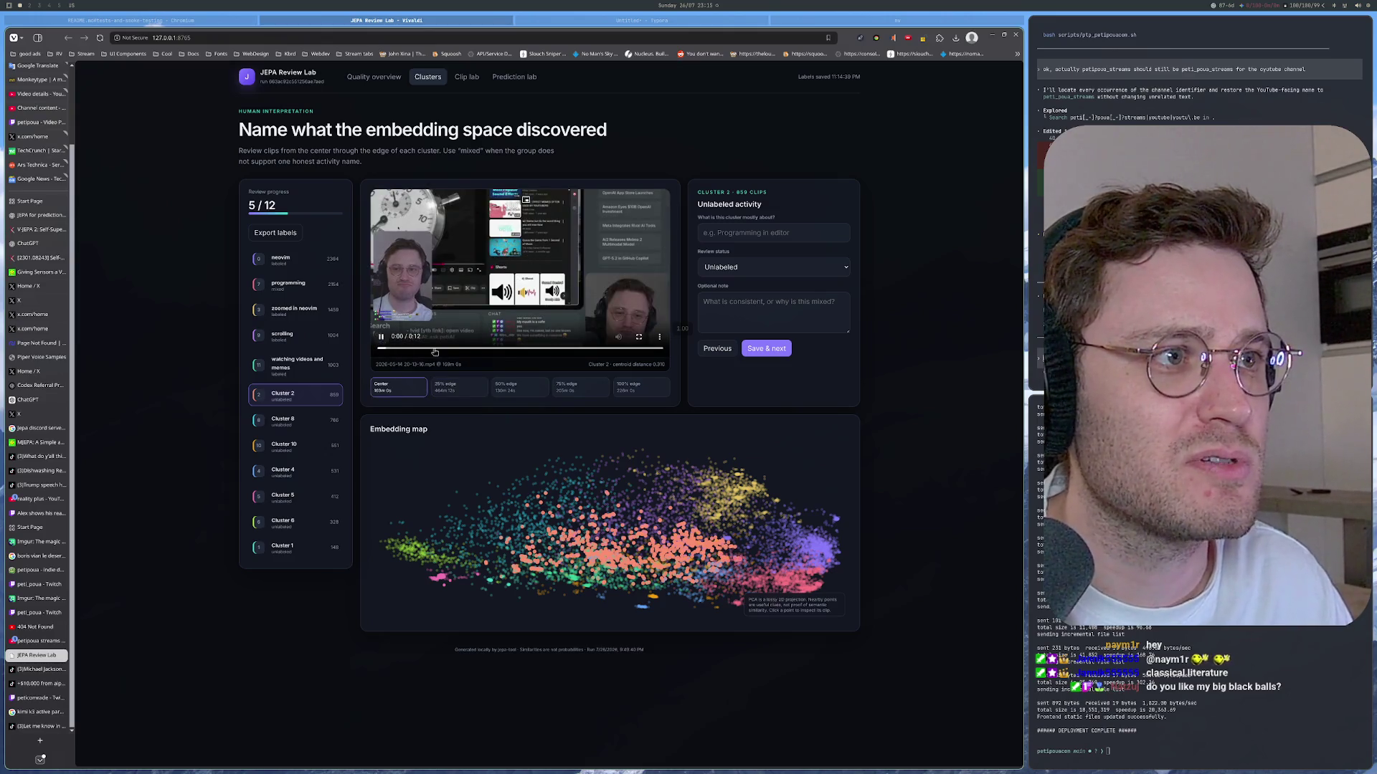
drag(499, 353, 654, 353)
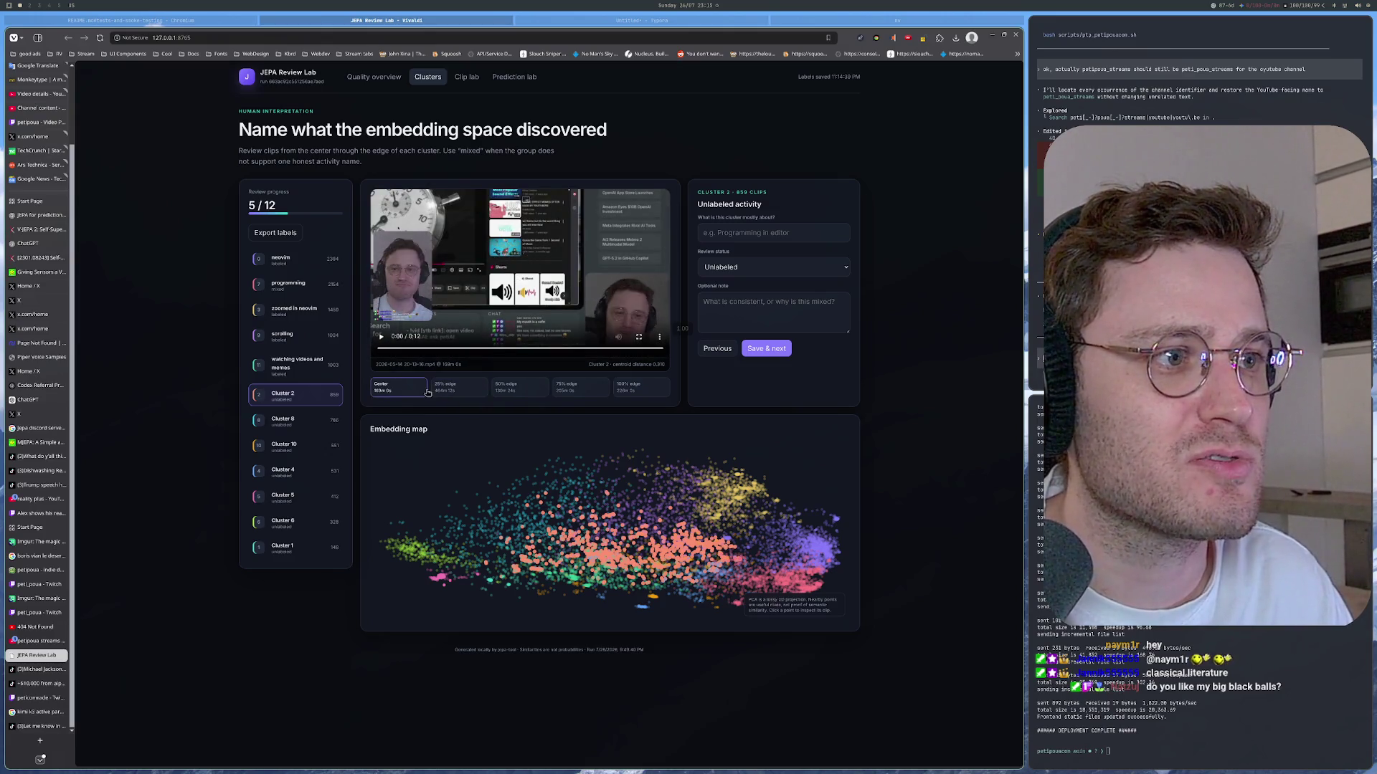
drag(412, 347, 544, 351)
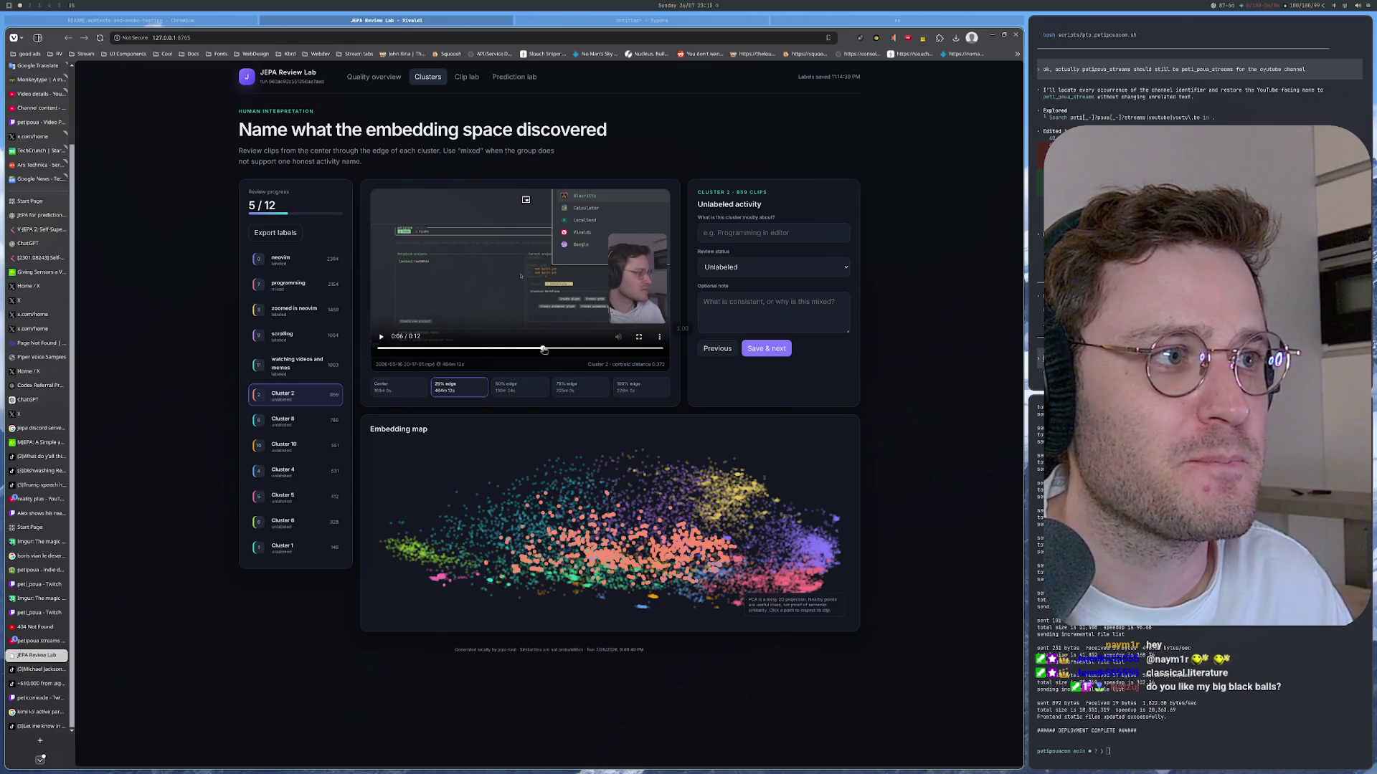
click(523, 388)
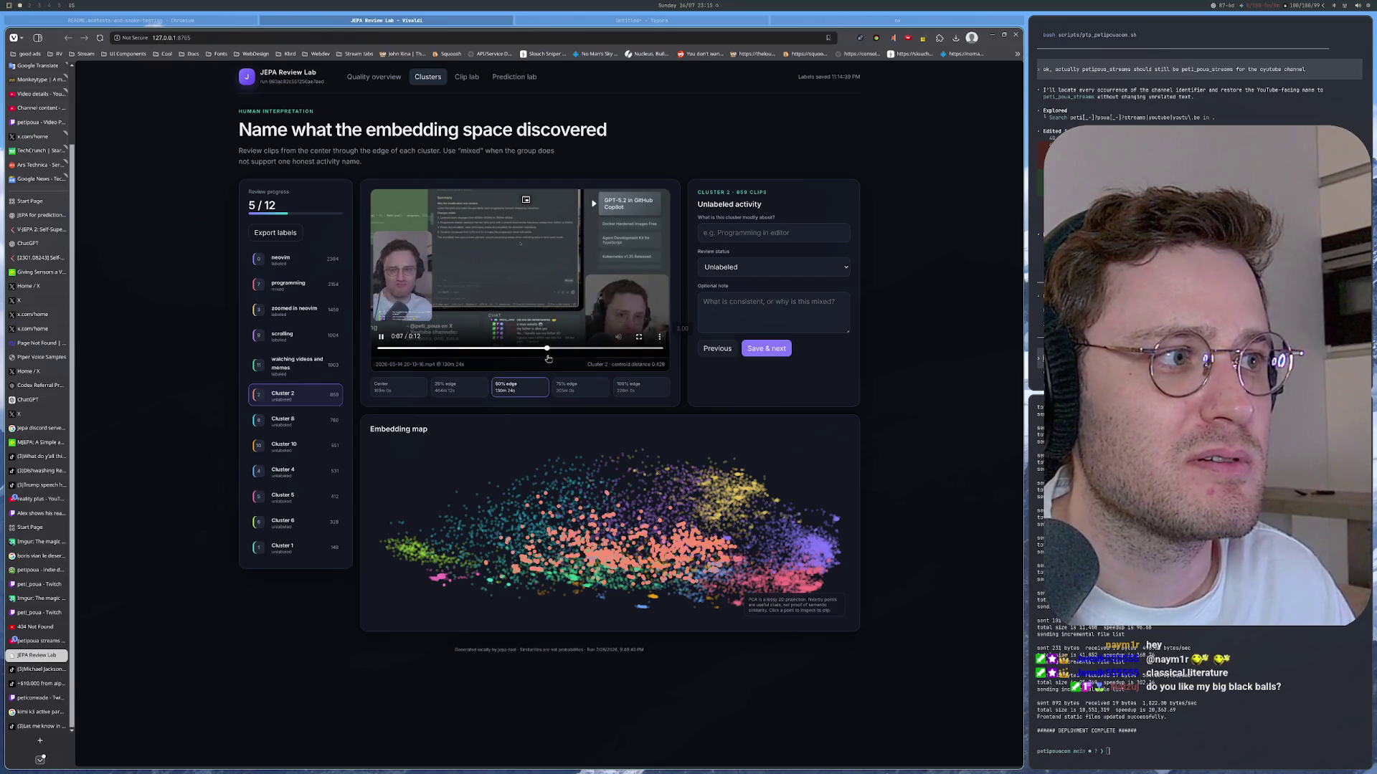
click(448, 385)
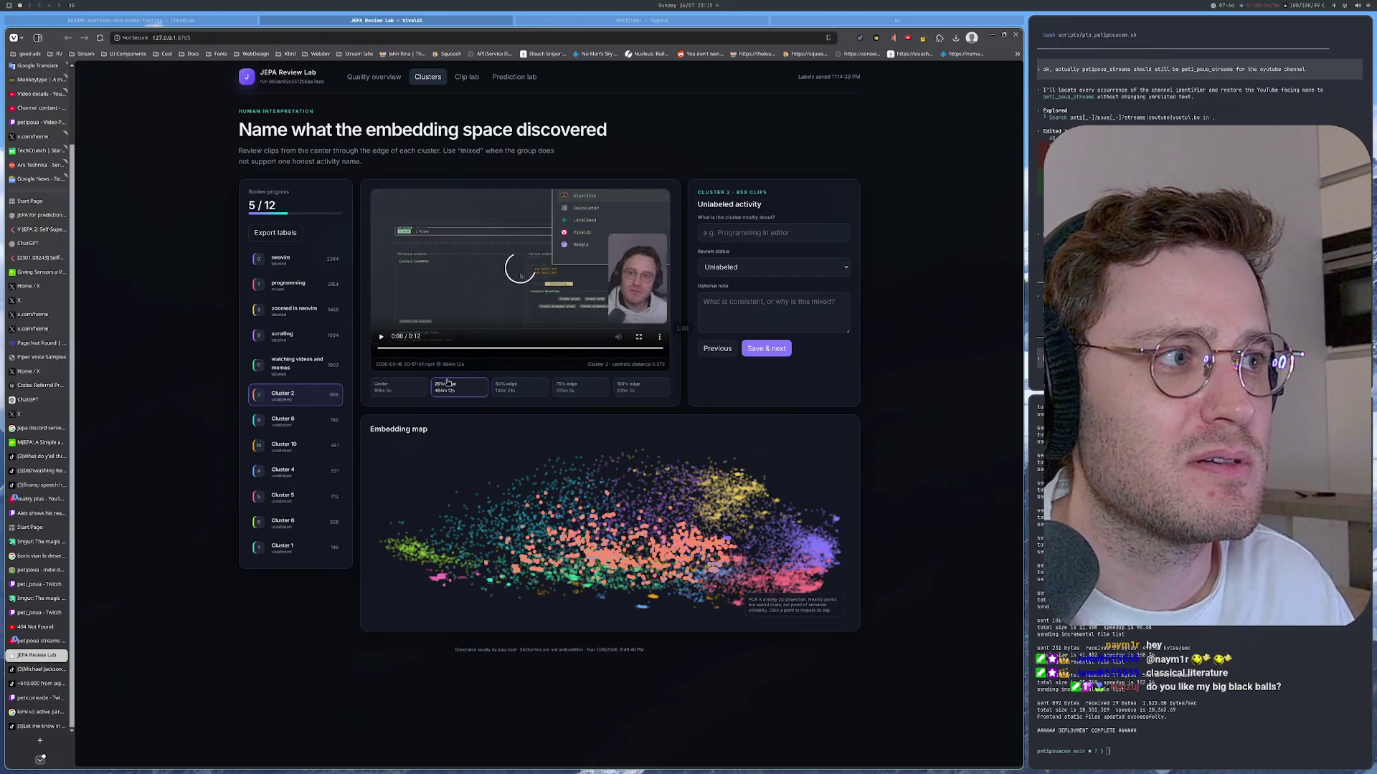
click(540, 351)
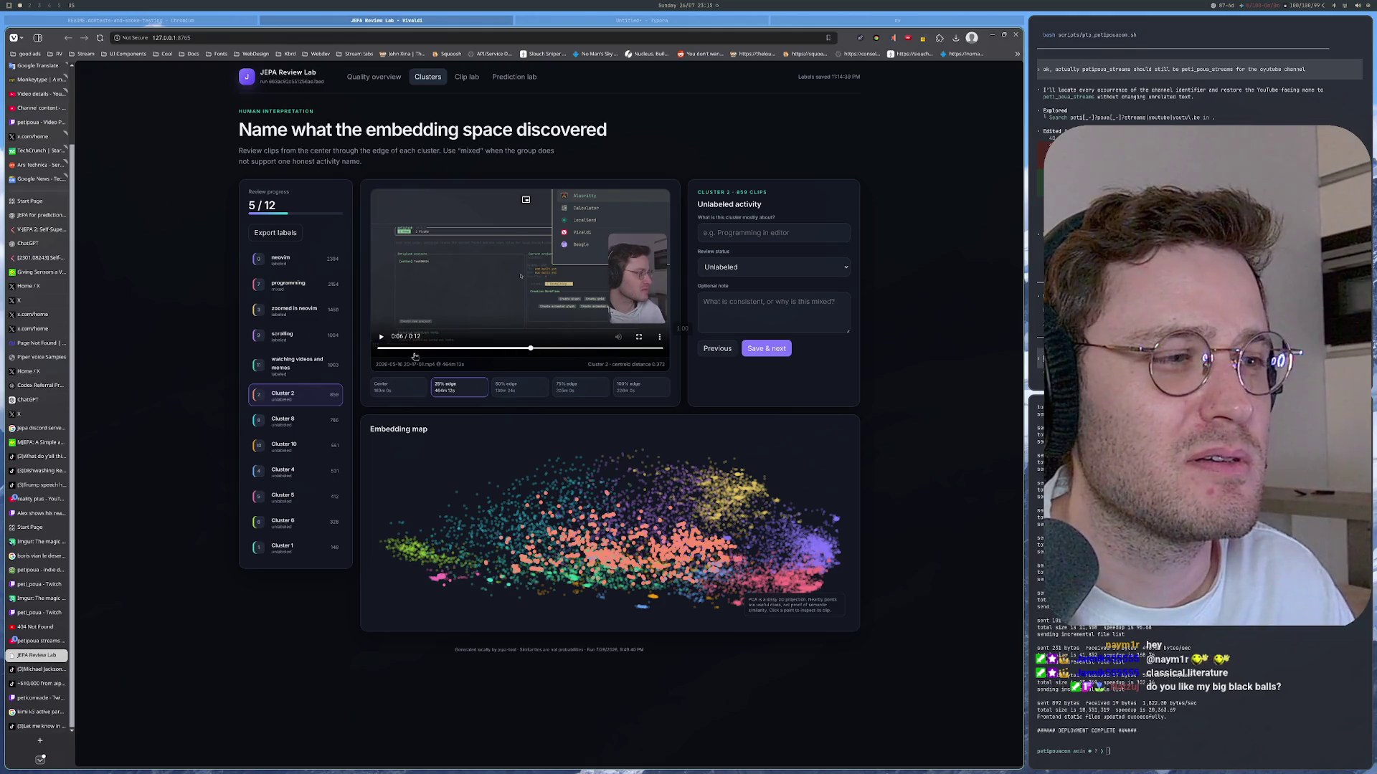
Step: Compare the 25% edge and center clips against the 75% and 100% edge clips
key(4)
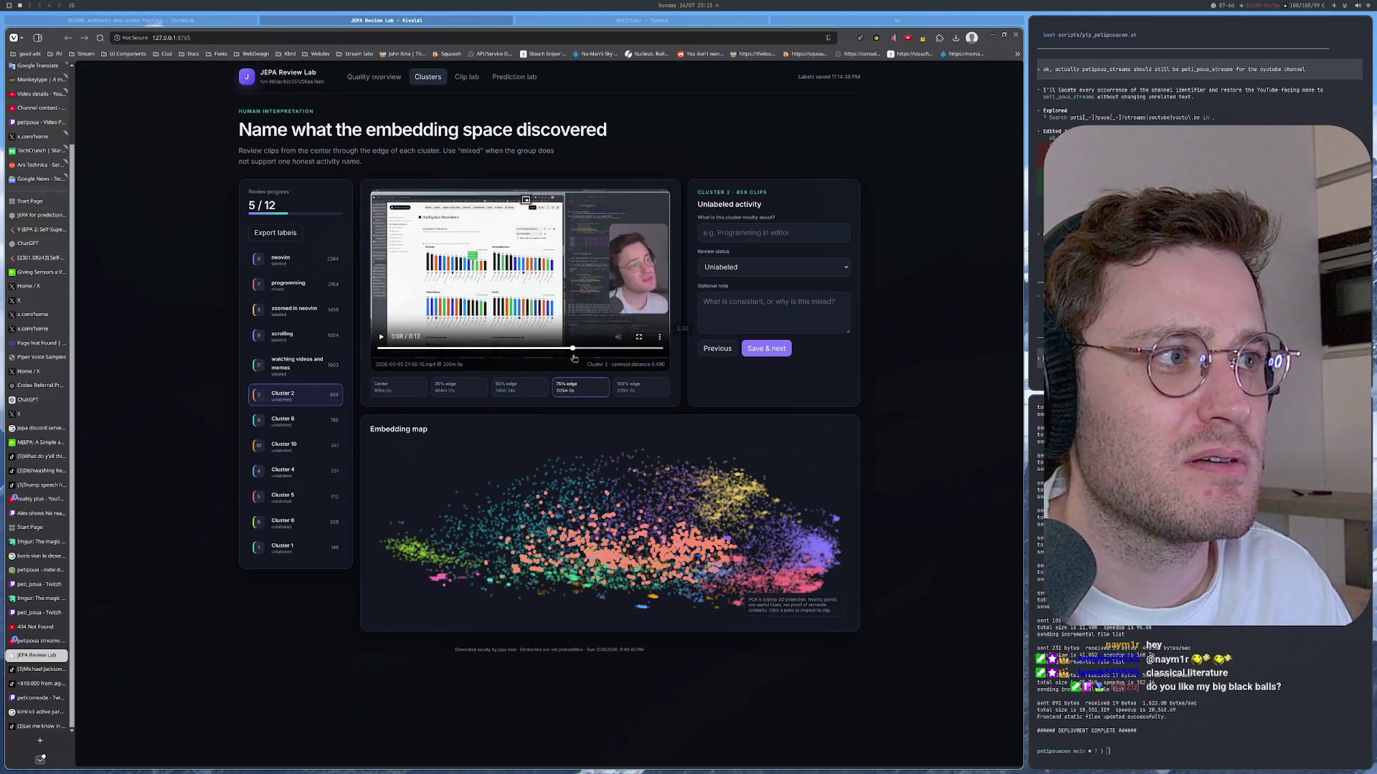
click(439, 384)
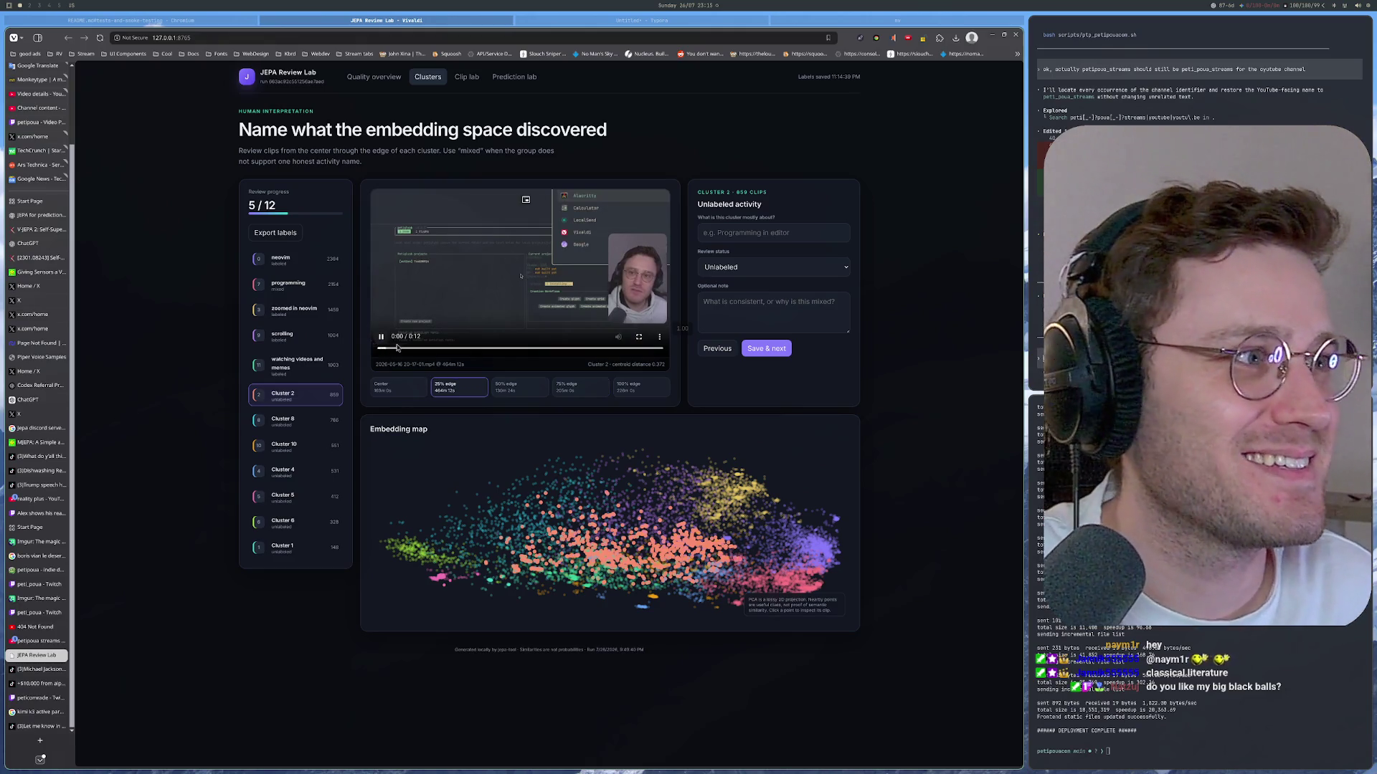
click(544, 347)
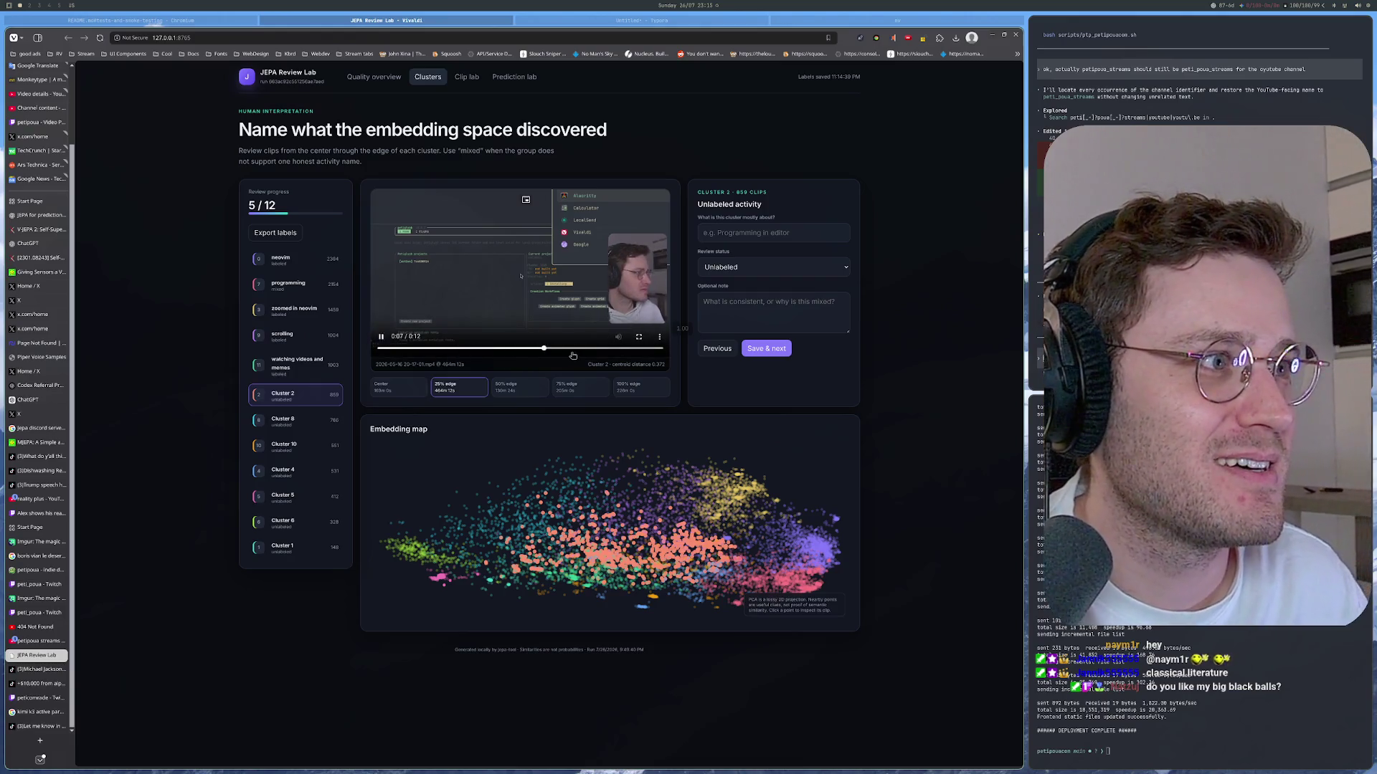
key(Left)
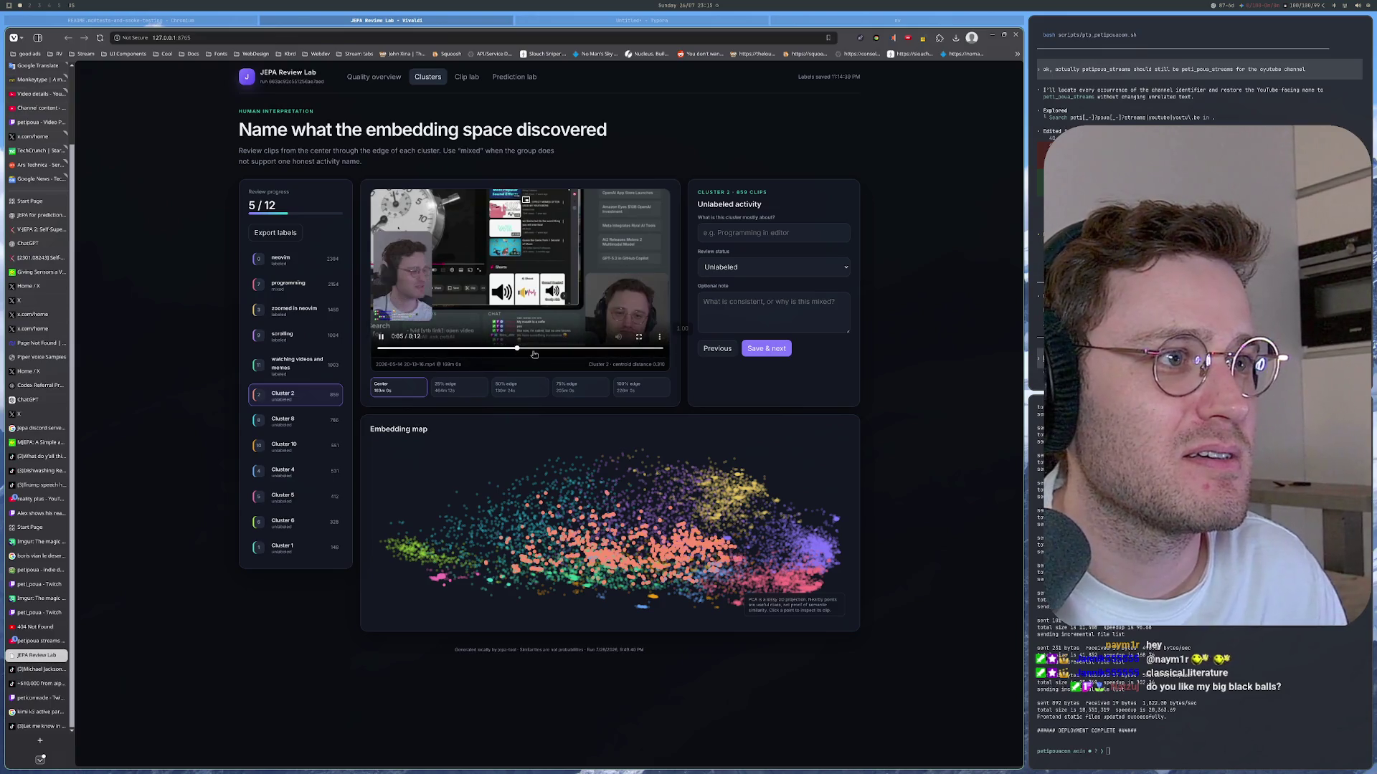
click(600, 350)
click(565, 388)
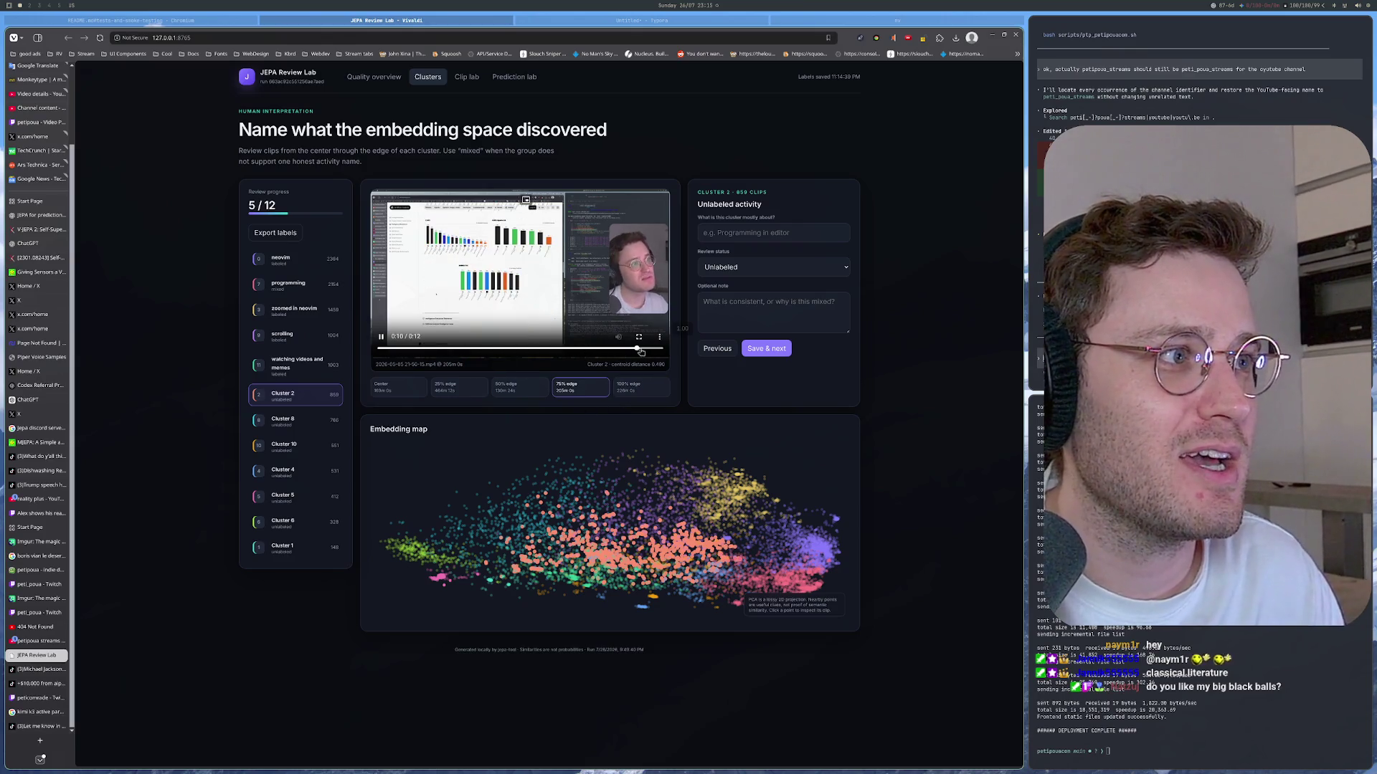
click(642, 388)
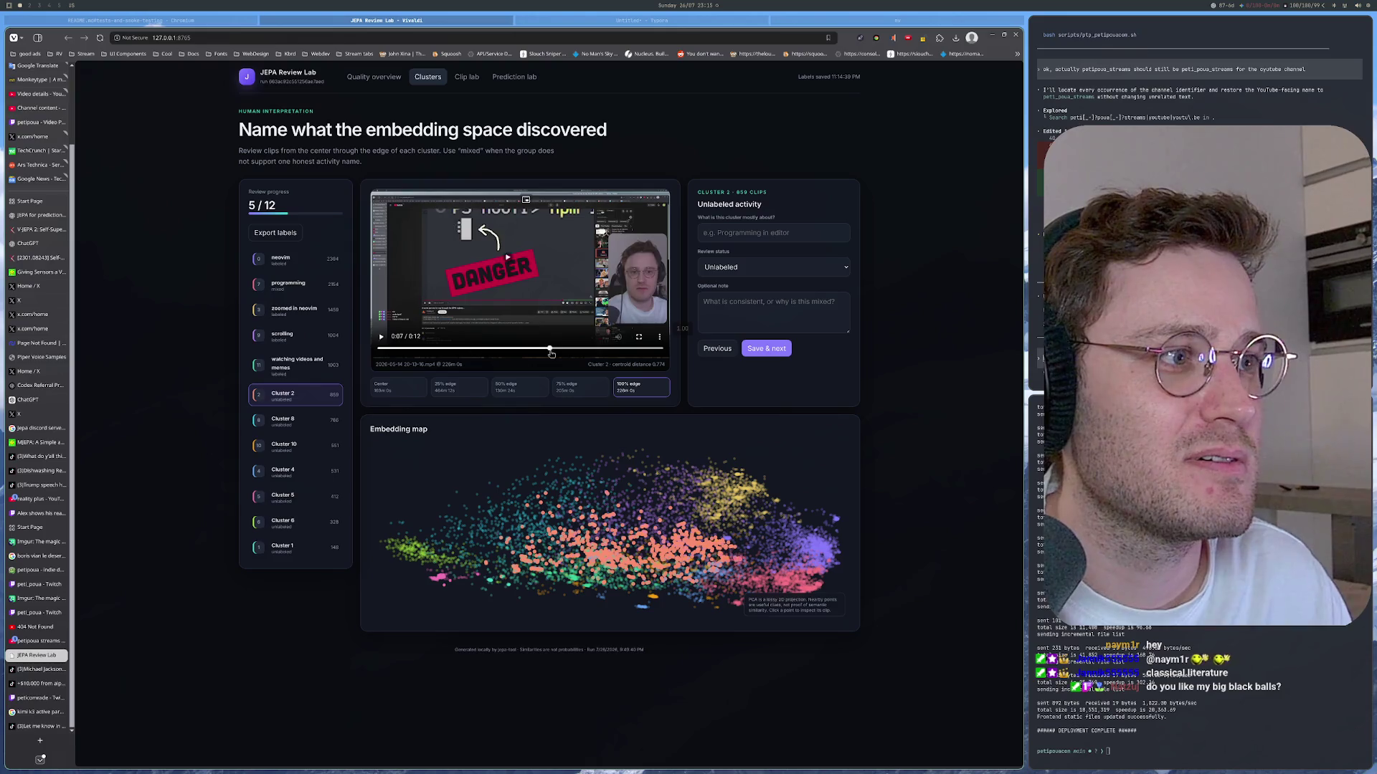
drag(552, 353, 596, 353)
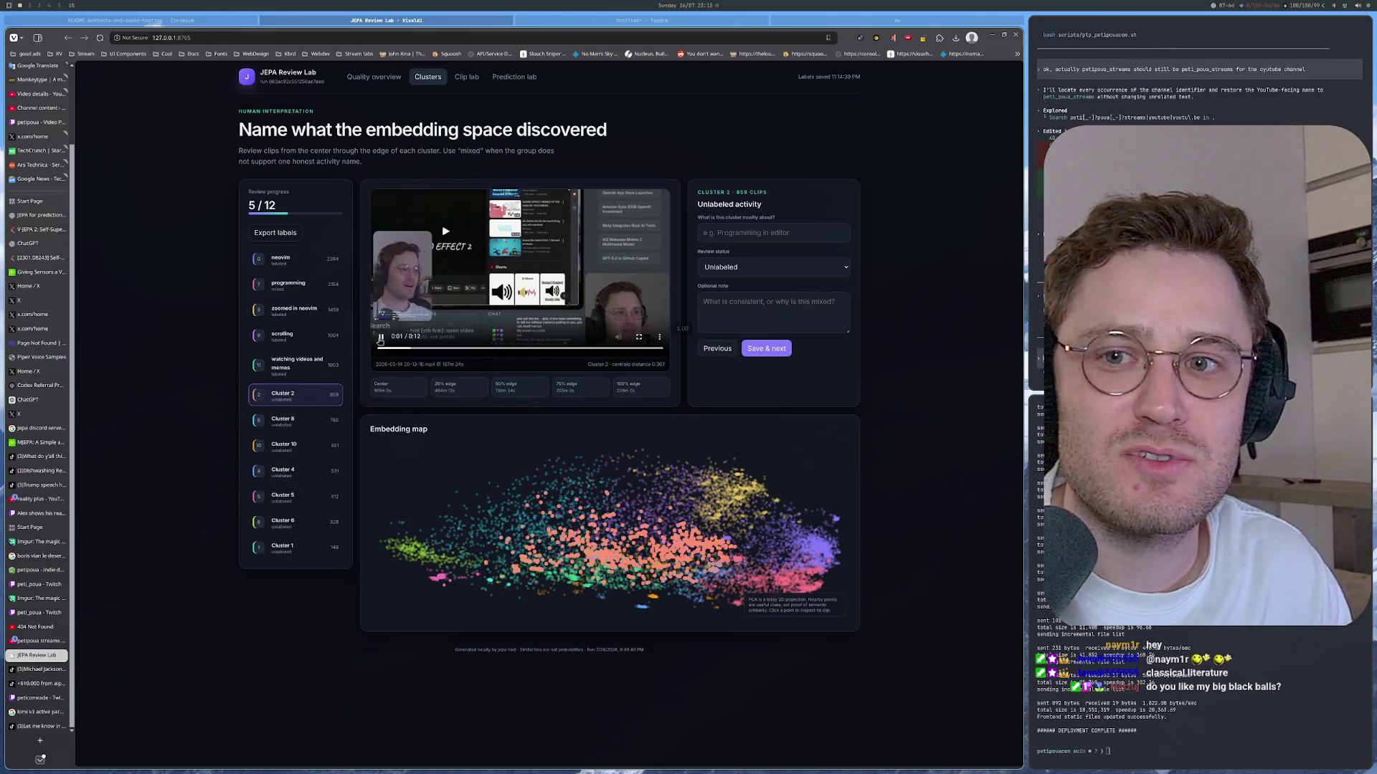
Step: Enlarge the page and play another Cluster 2 sample clip from its middle
key(ctrl+plus)
key(ctrl+plus)
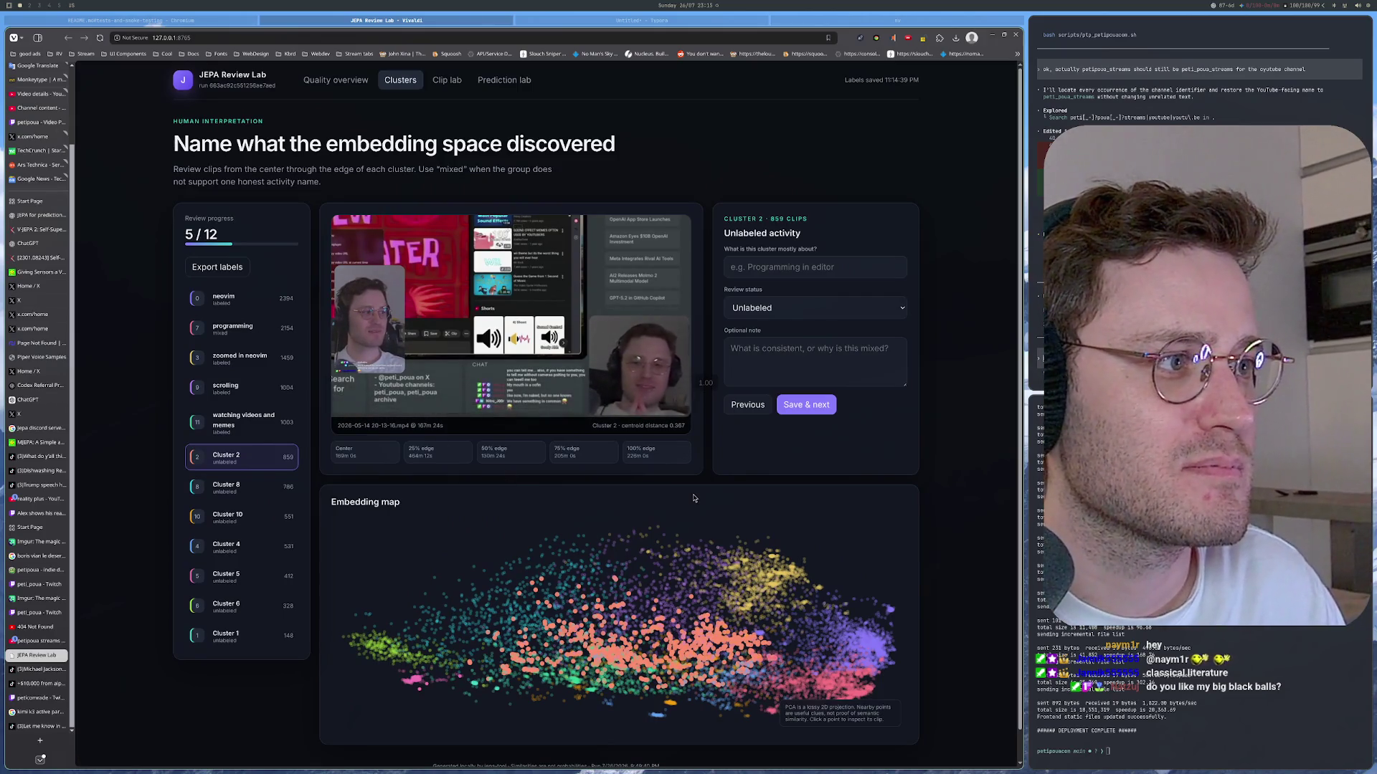
click(677, 649)
click(345, 394)
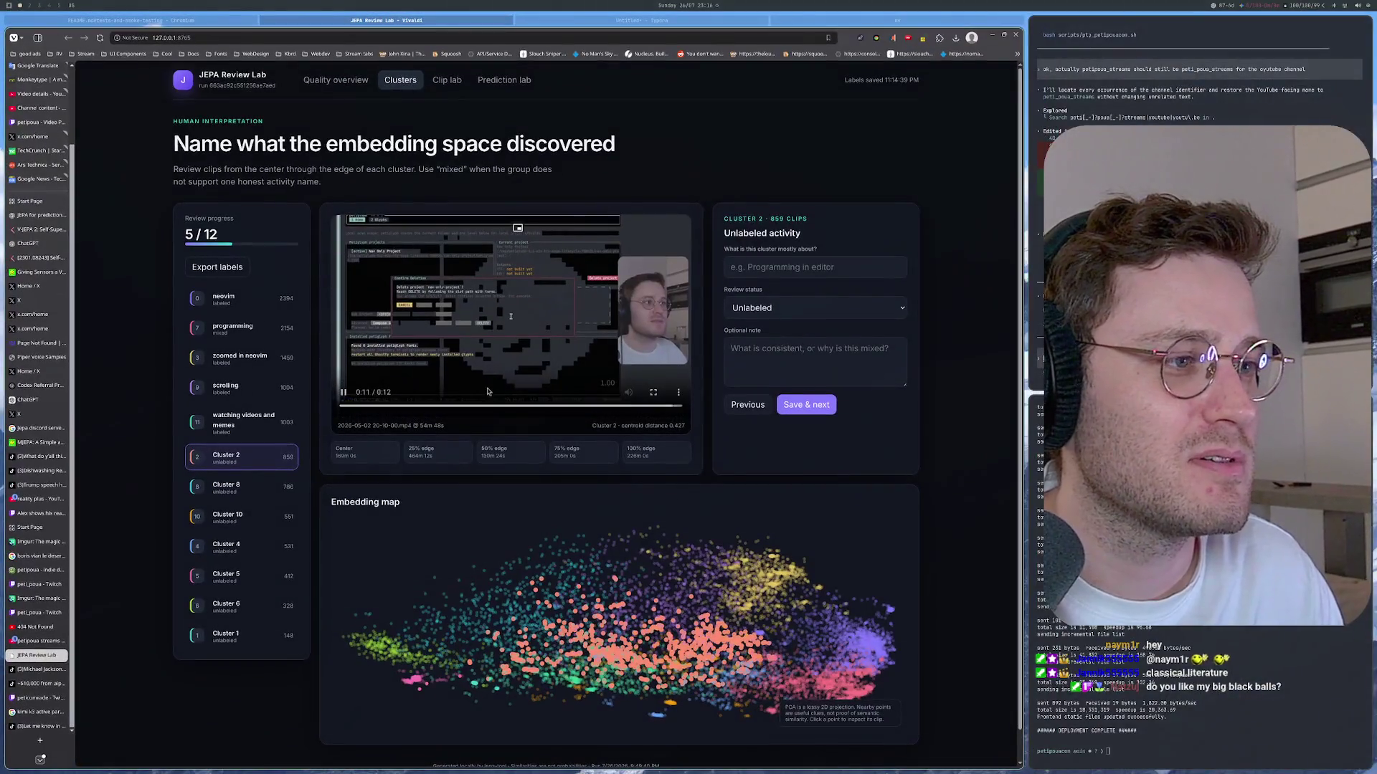
click(504, 408)
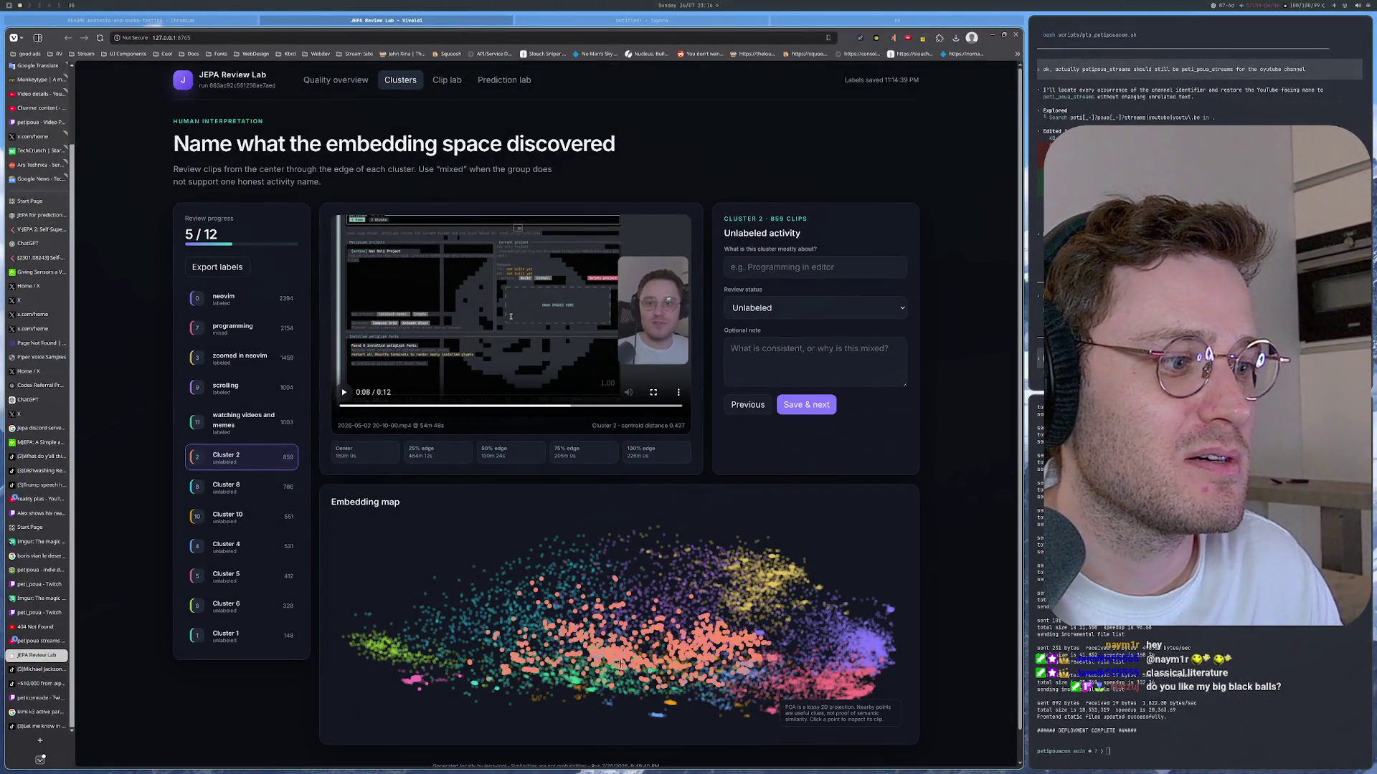
Step: Glance at Cluster 4 and watching videos and memes, then return to Cluster 2 and replay its clip
click(689, 673)
click(646, 662)
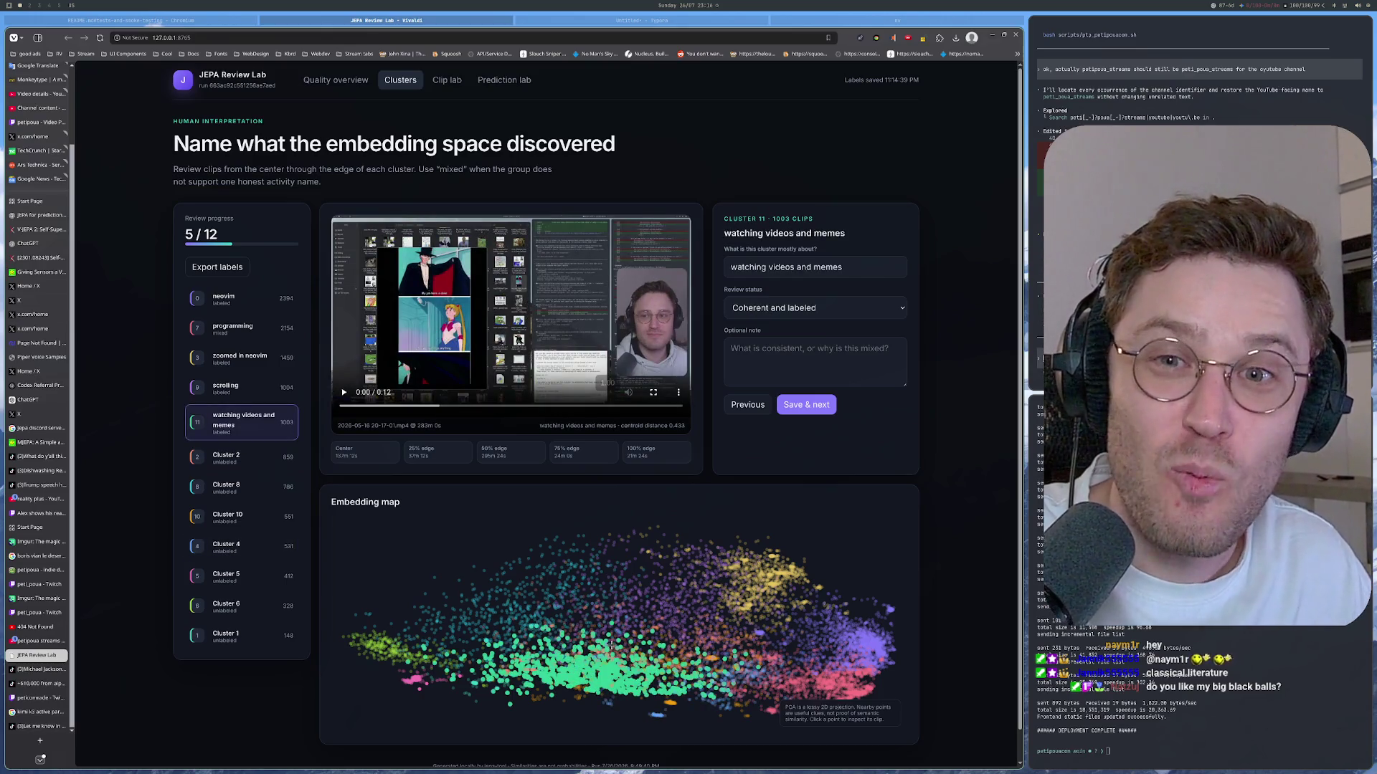
click(560, 646)
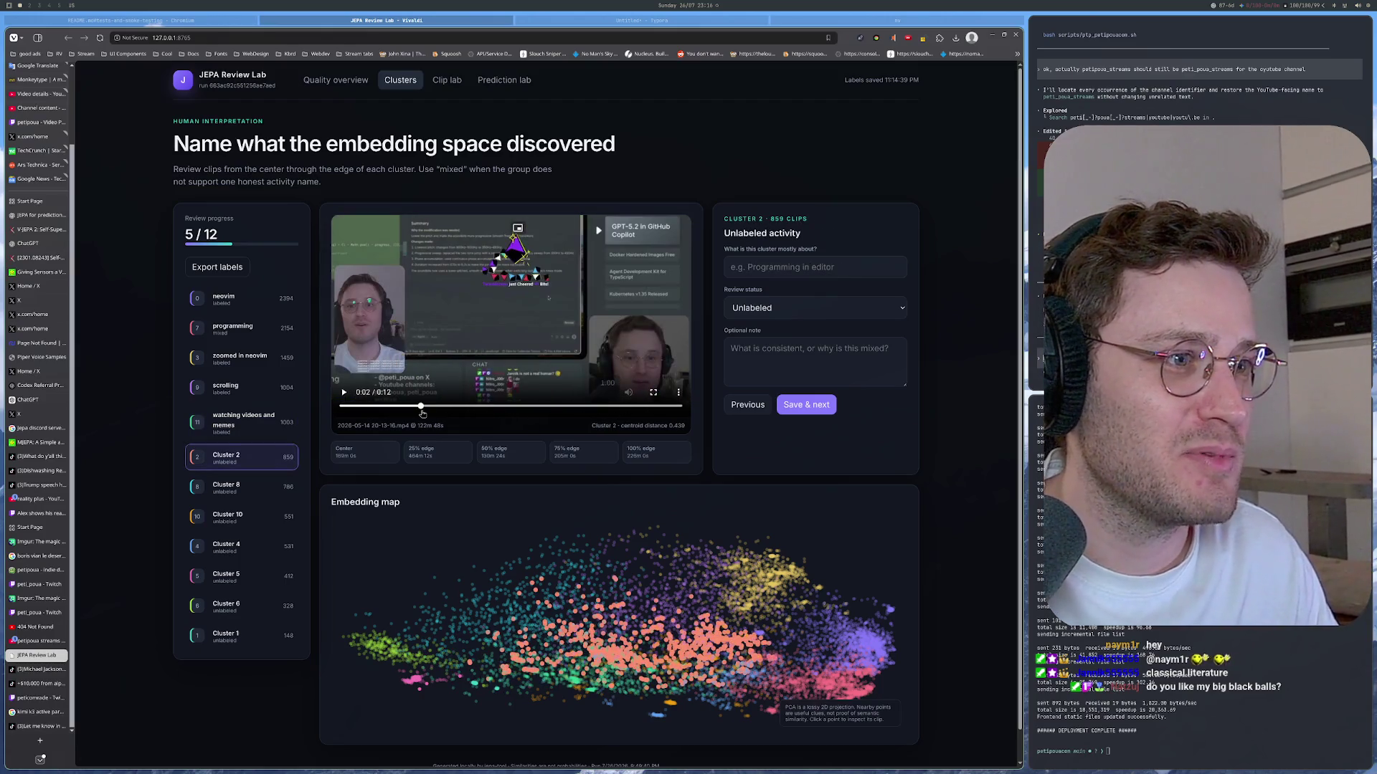
click(344, 392)
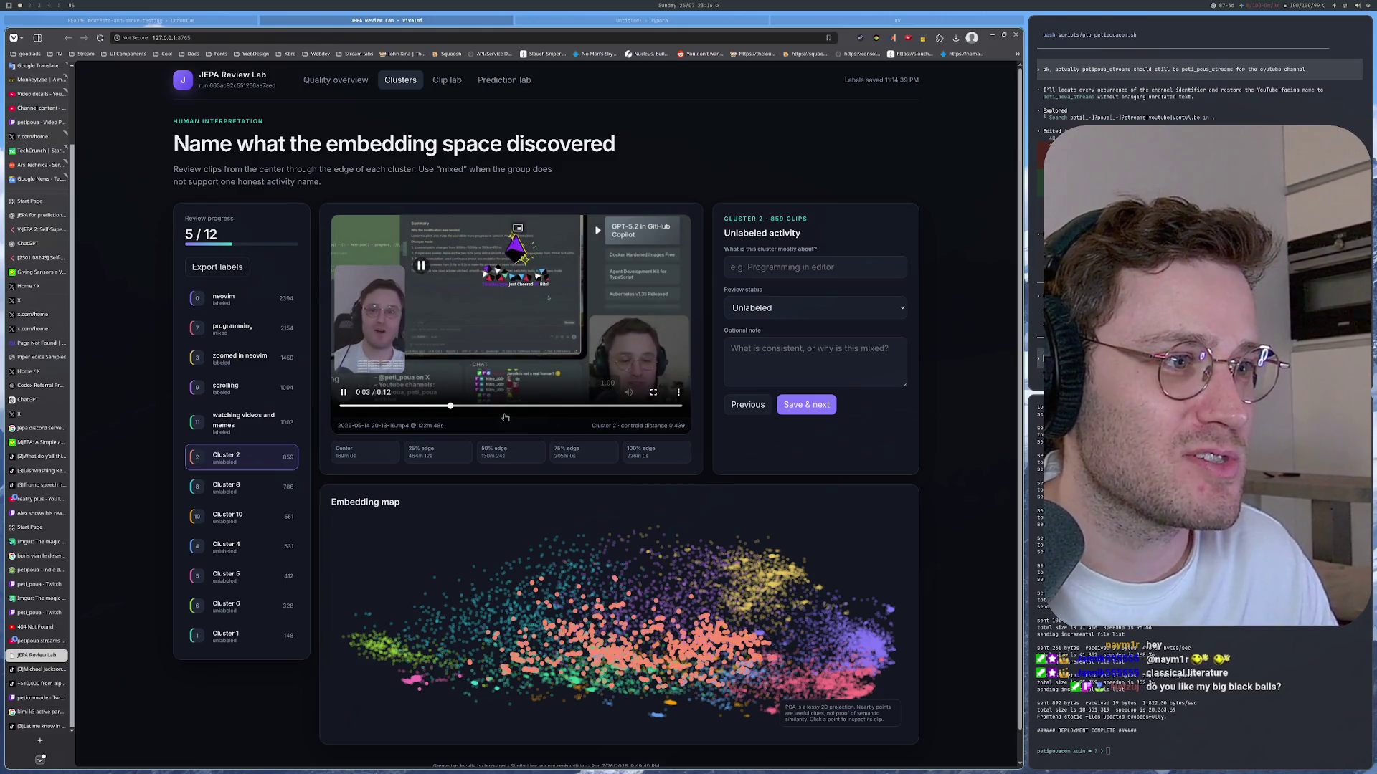
key(Right)
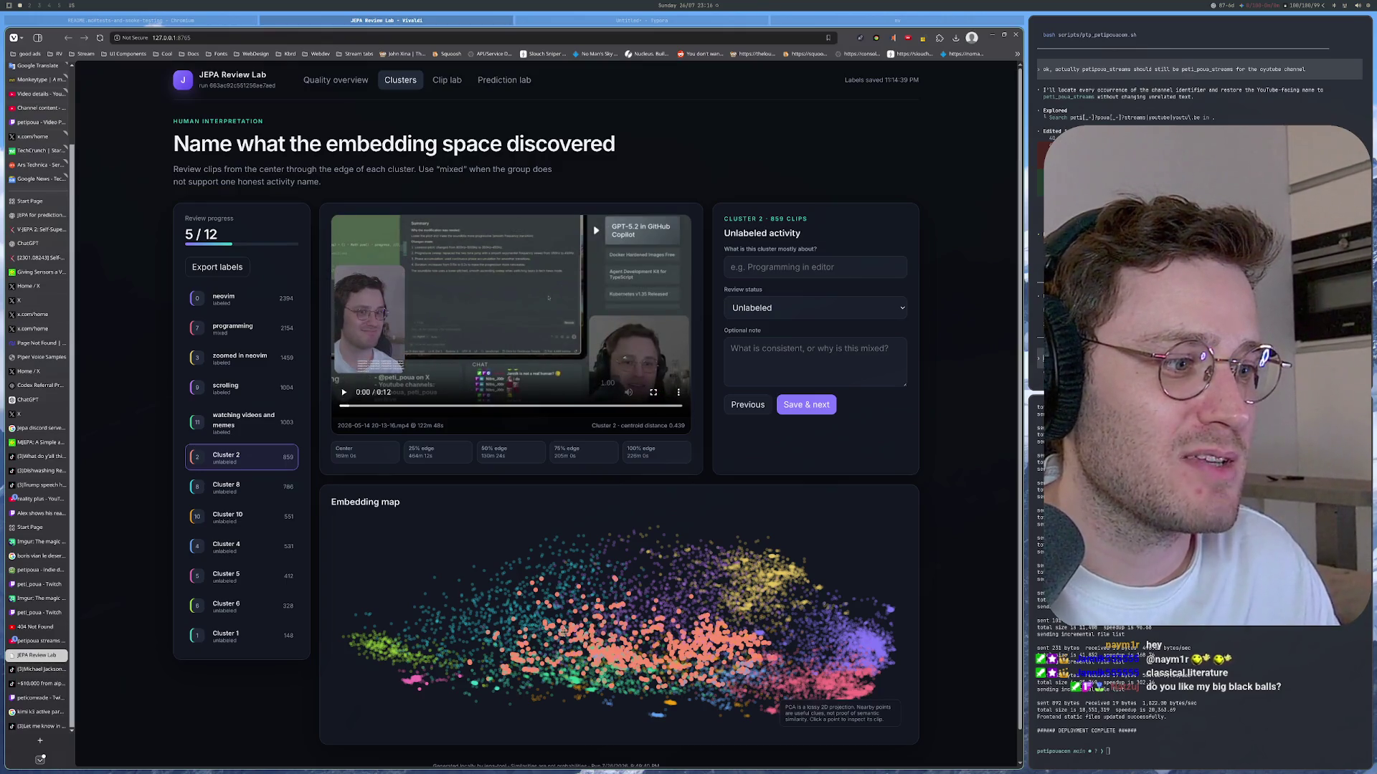
Step: Play two more Cluster 2 sample clips through, the latest at centroid distance 0.521
click(360, 455)
click(477, 407)
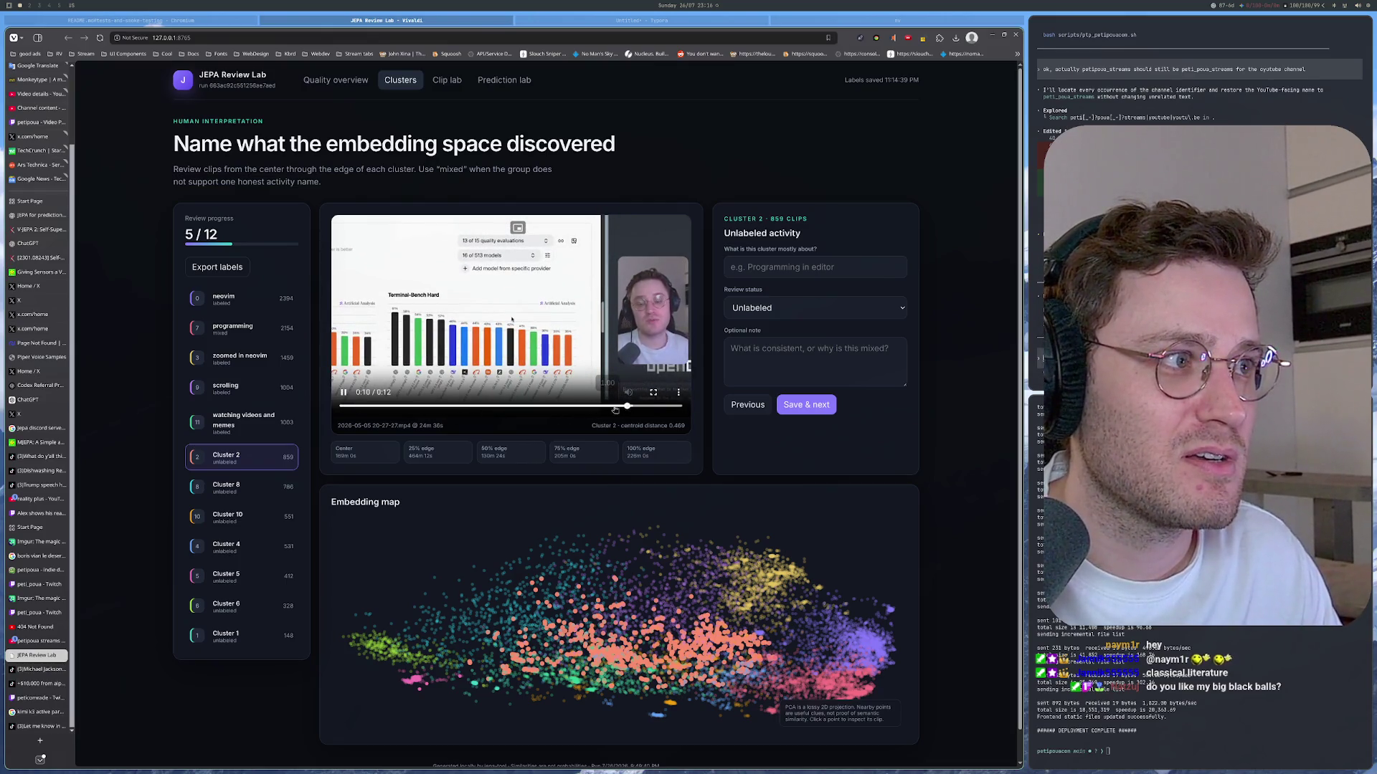
click(441, 407)
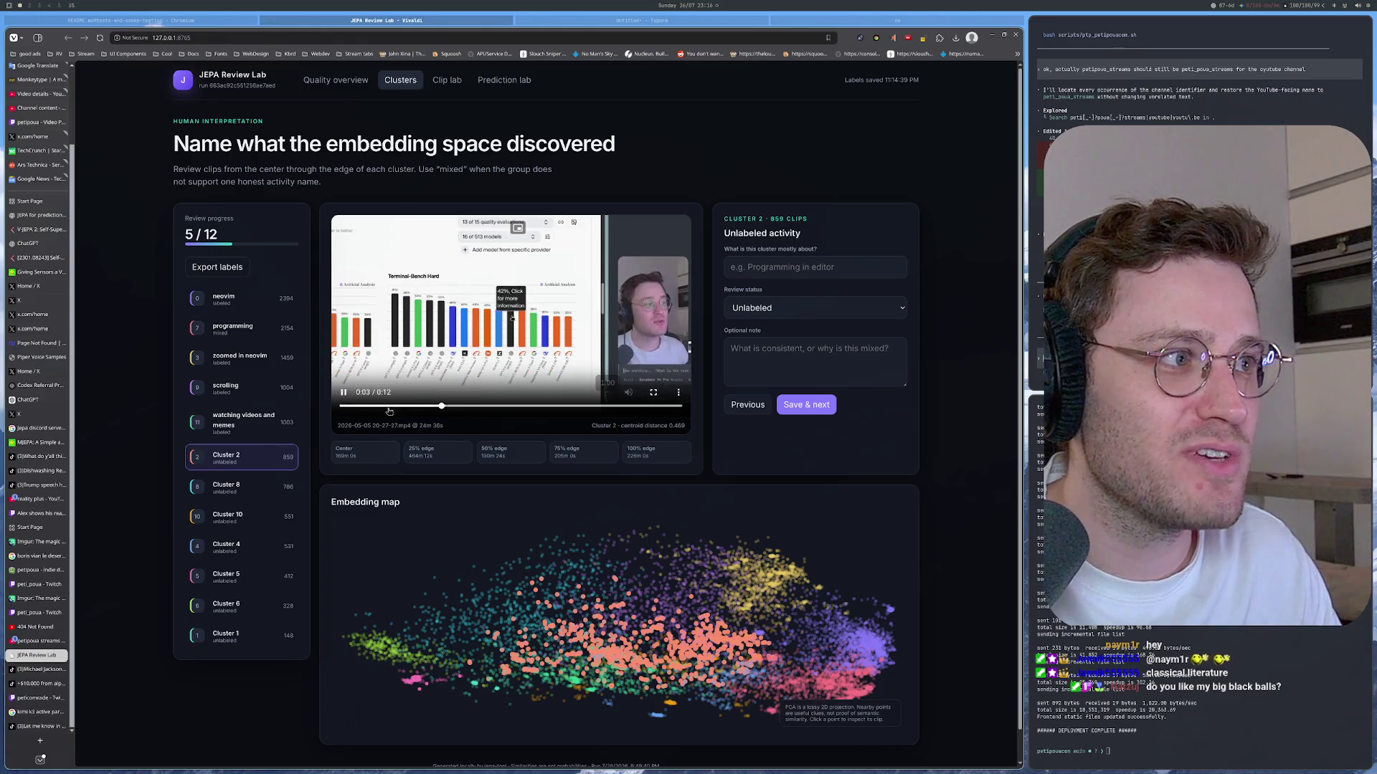
click(505, 408)
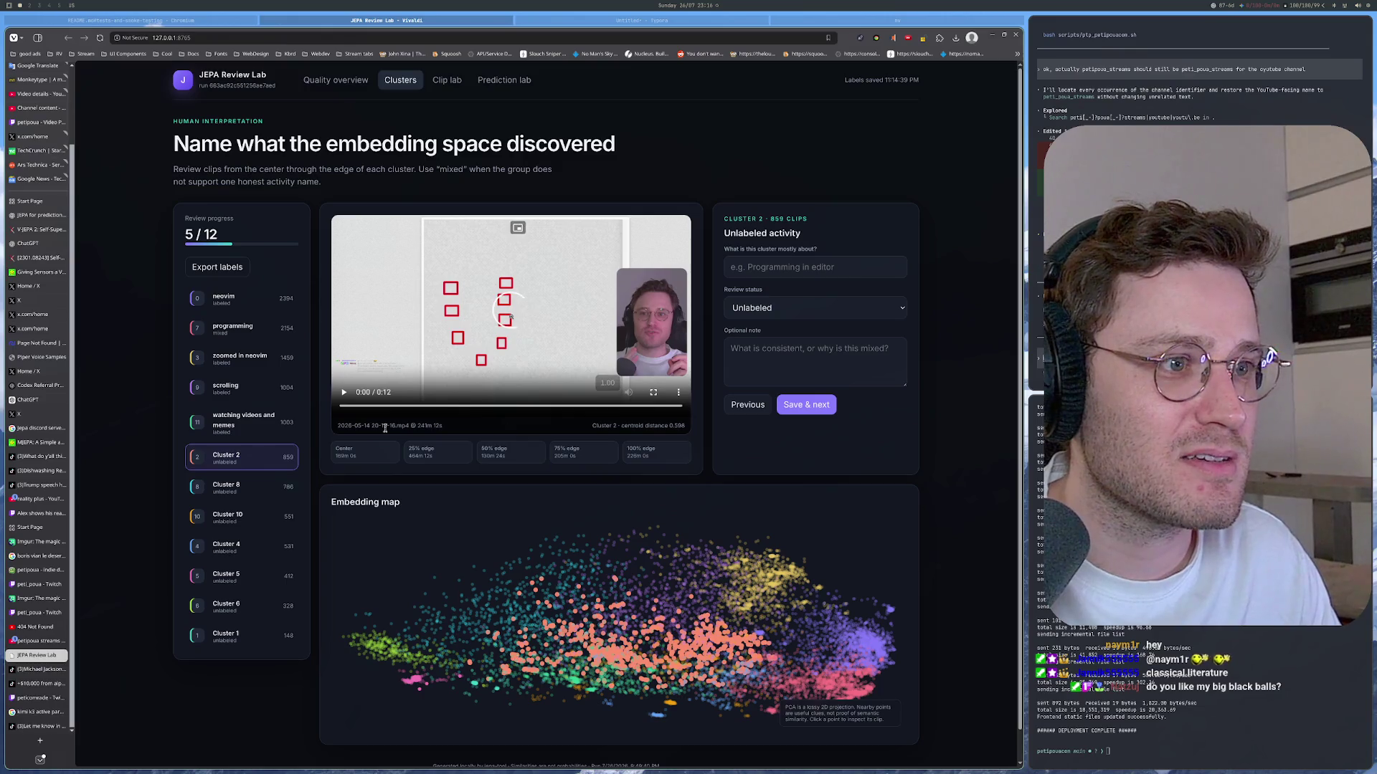
click(510, 409)
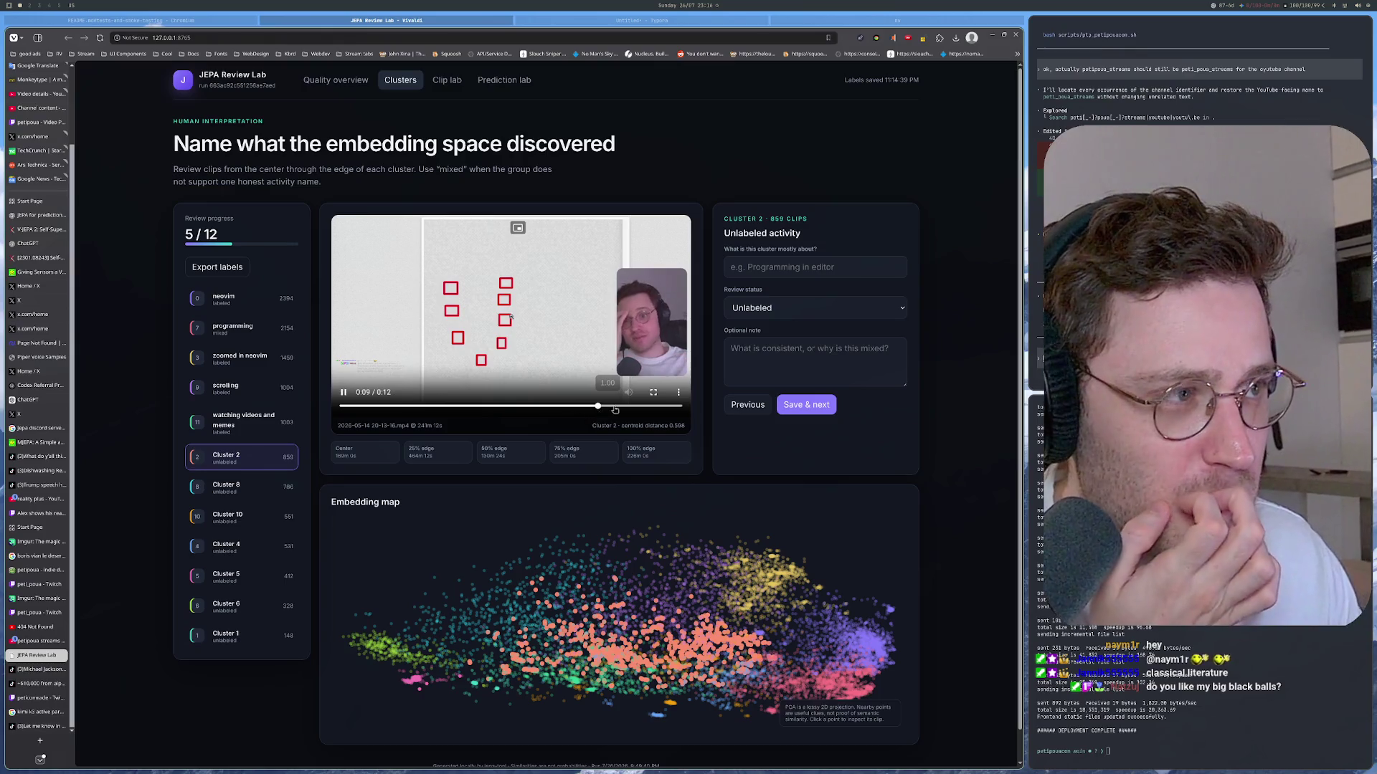
click(343, 392)
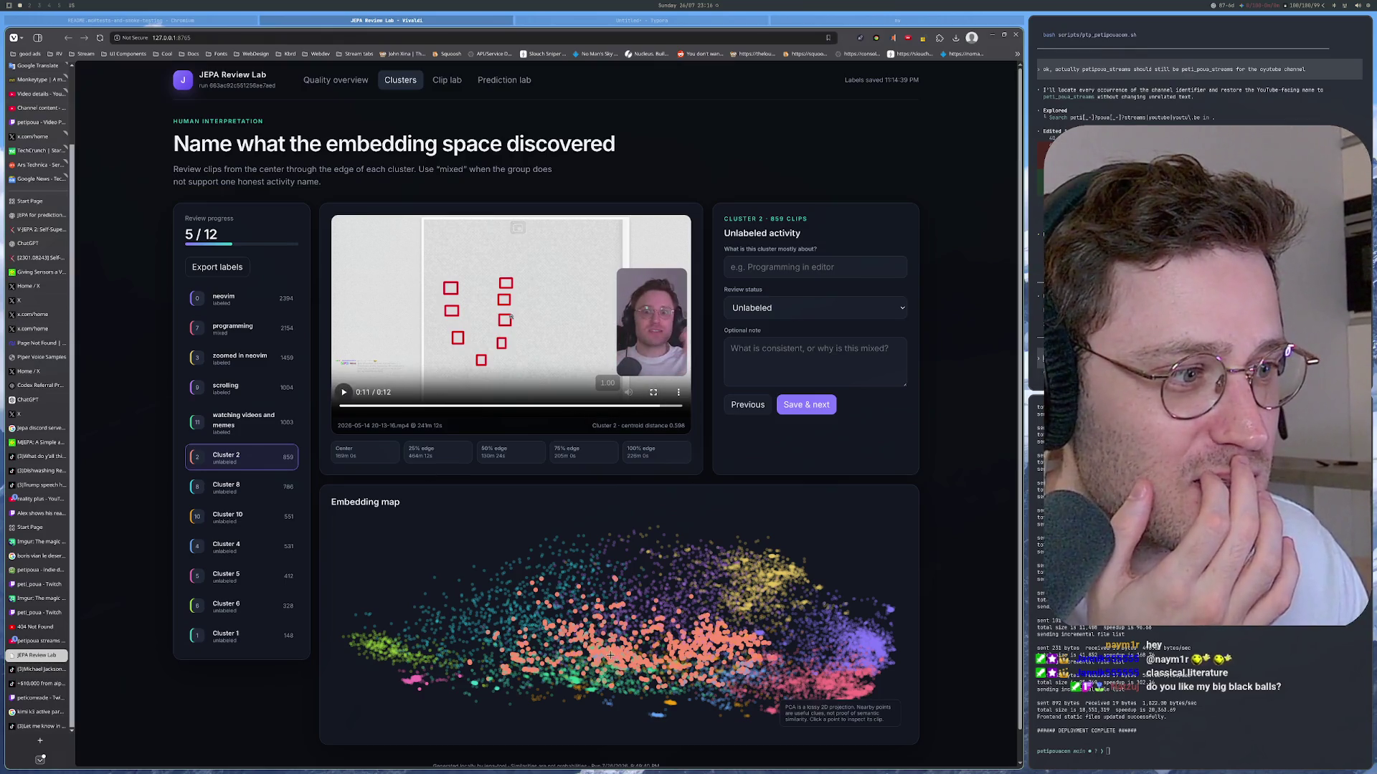
click(397, 461)
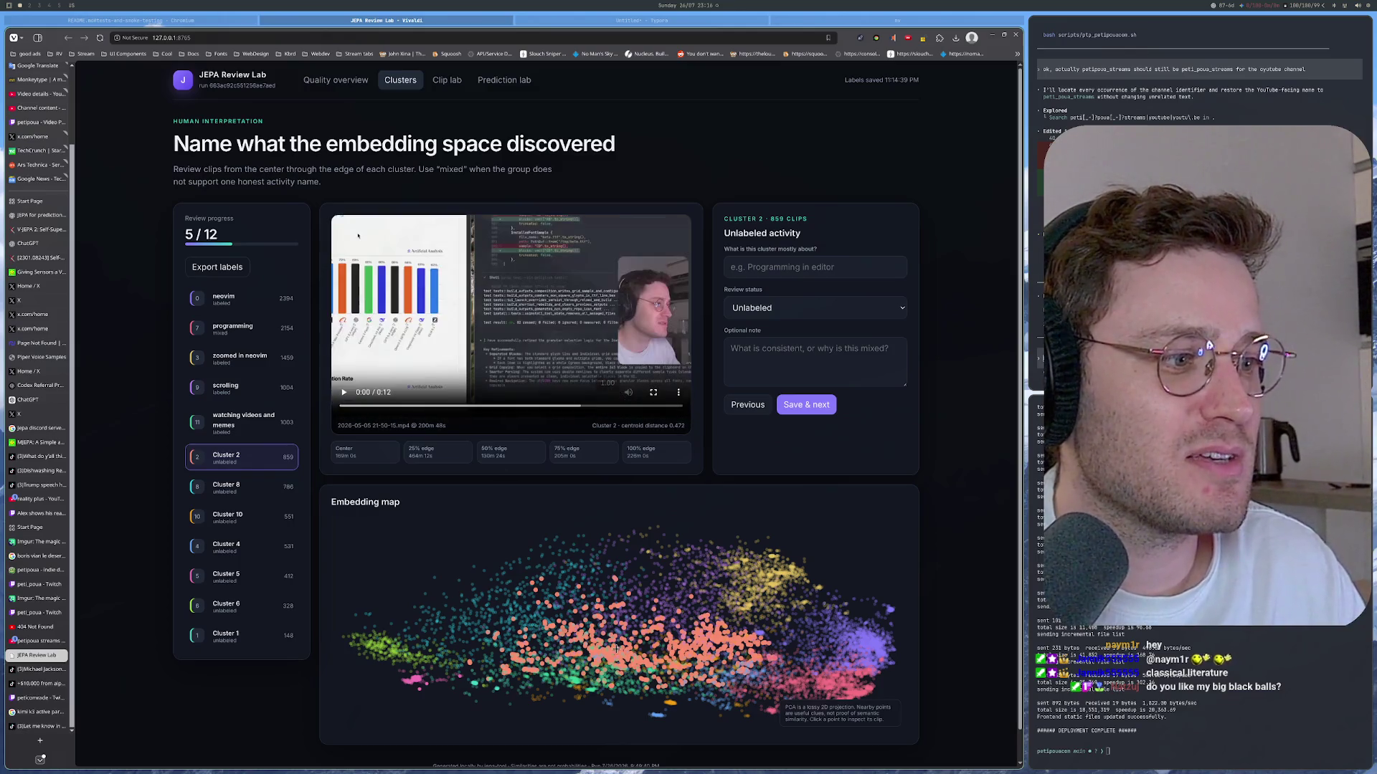
click(470, 408)
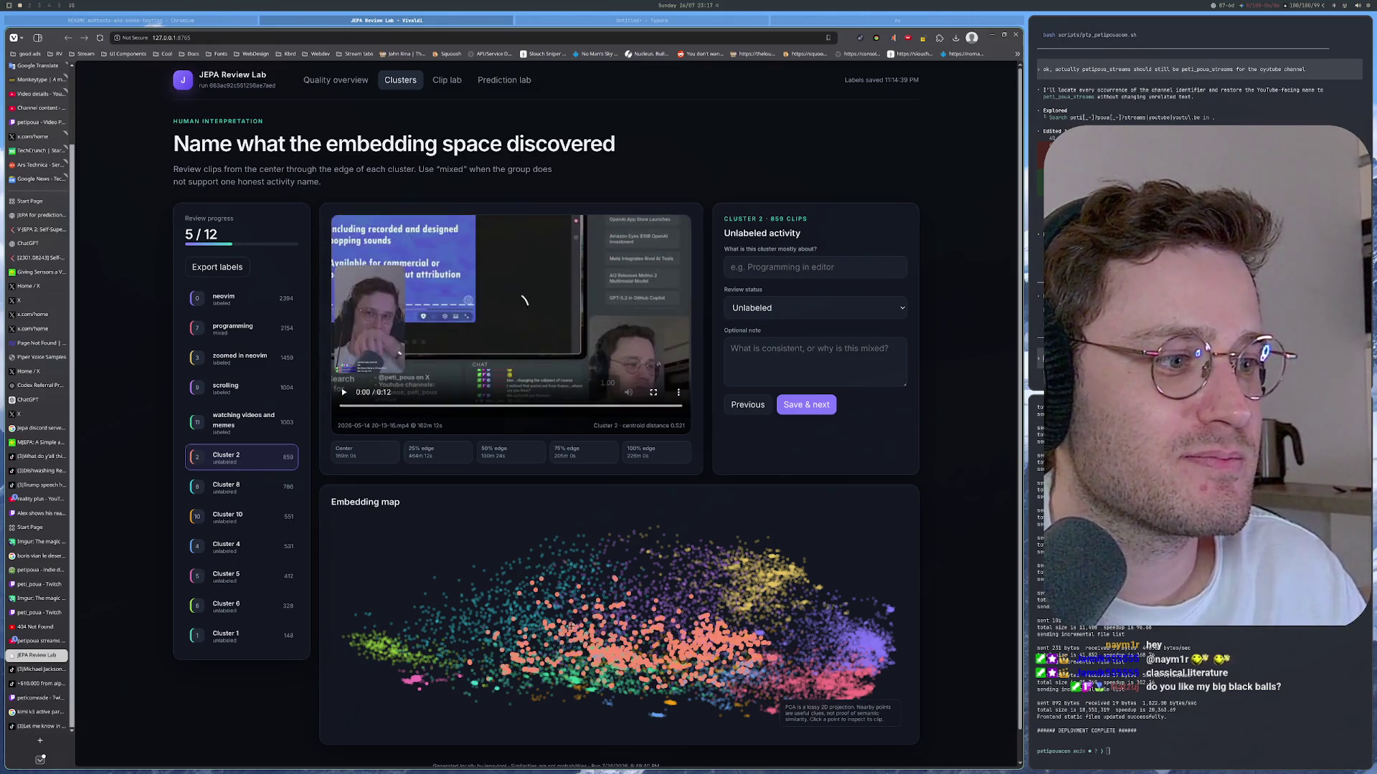
click(673, 408)
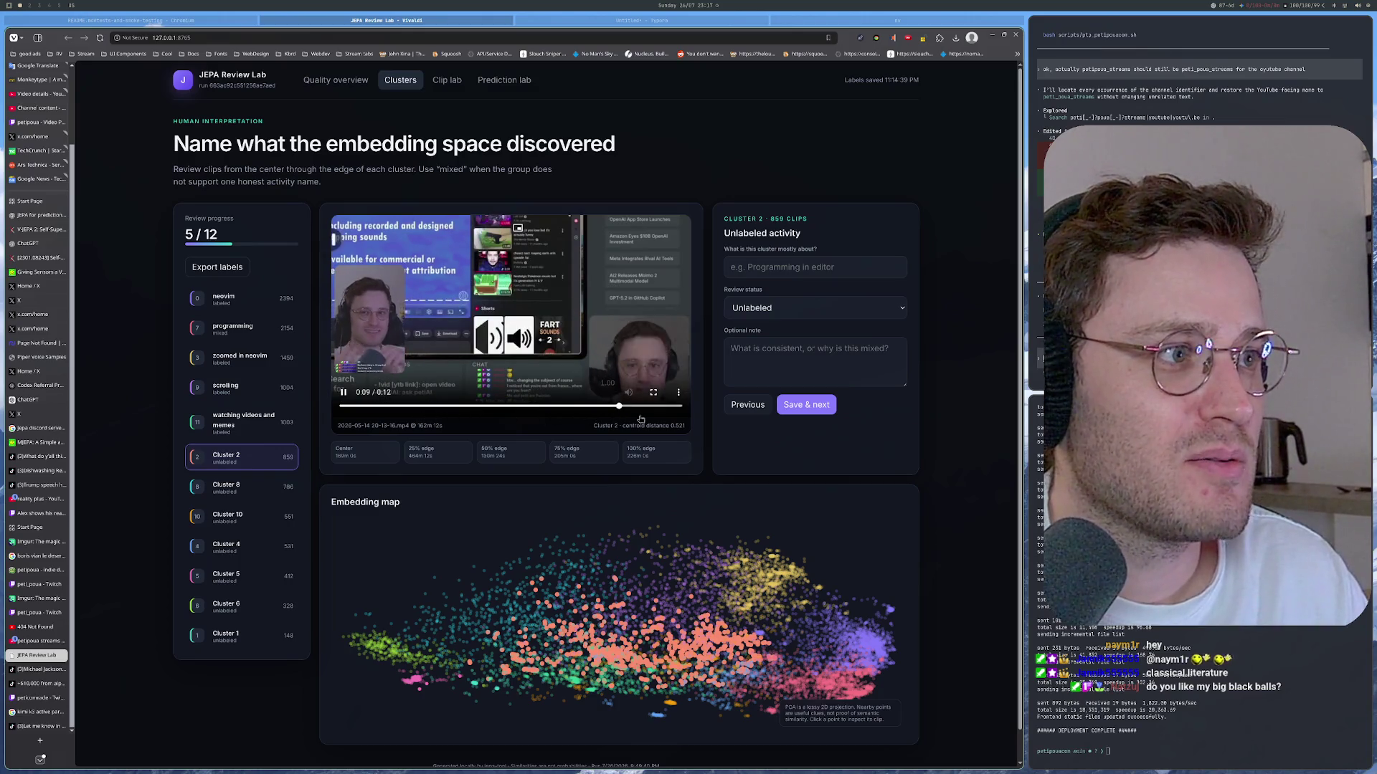
Step: Label Cluster 2 'peti is agitated' as coherent and save, advancing to the next cluster
click(758, 267)
text(peti)
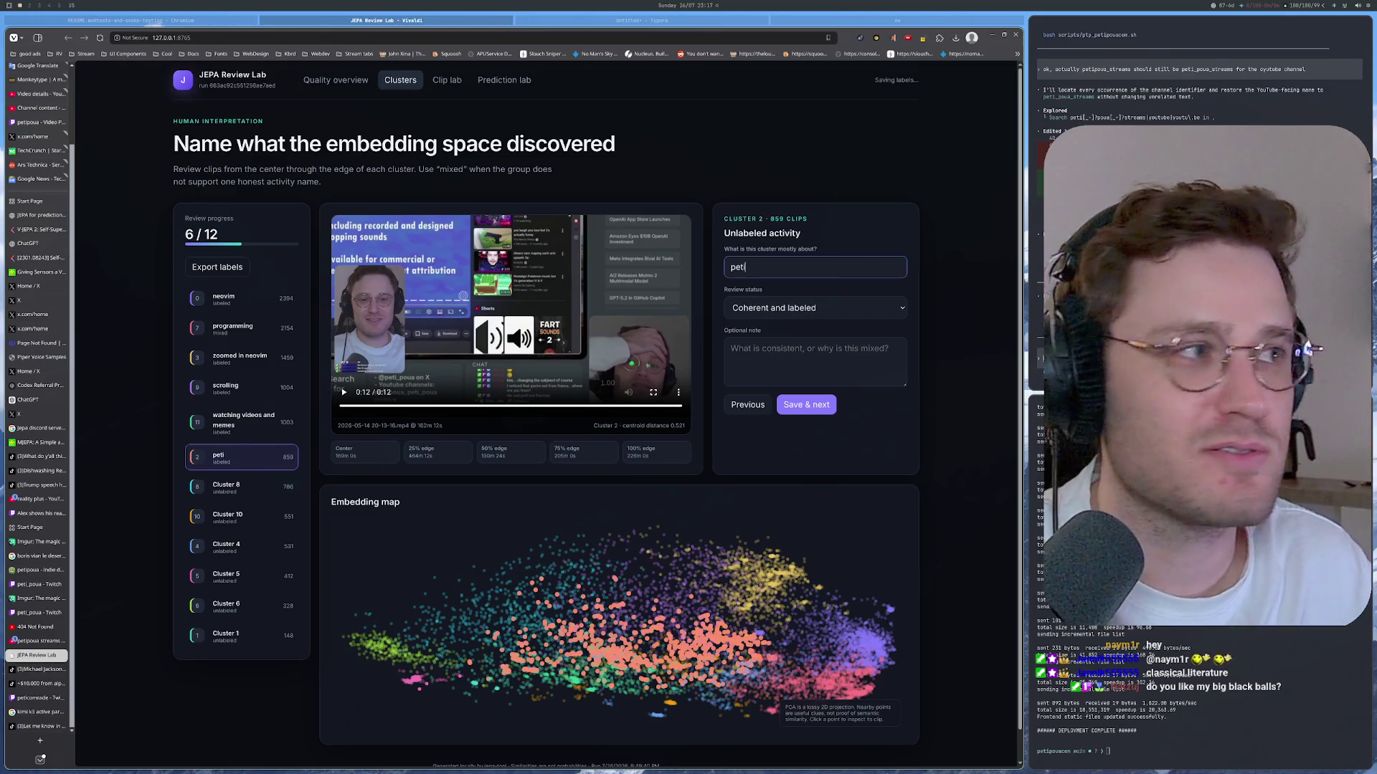
text( is agitate)
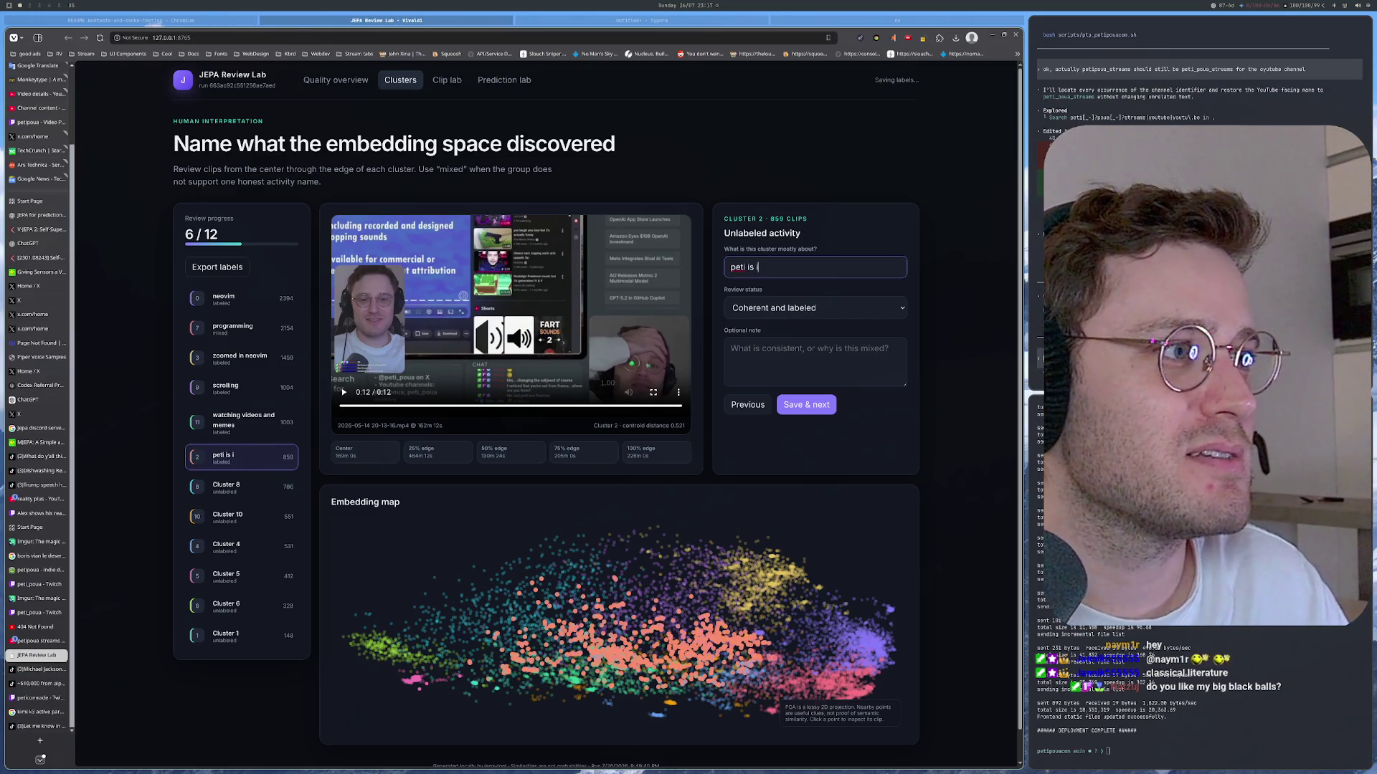
text(d)
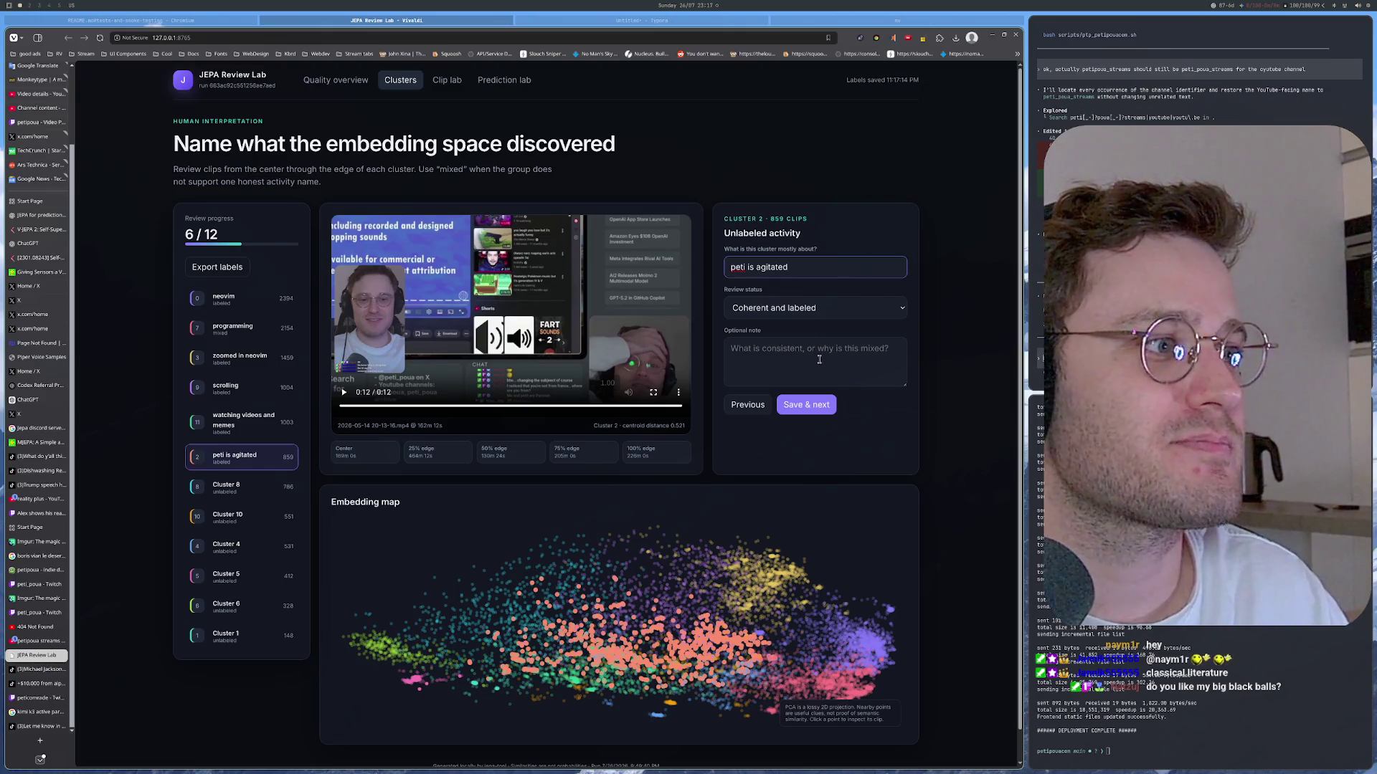
click(806, 405)
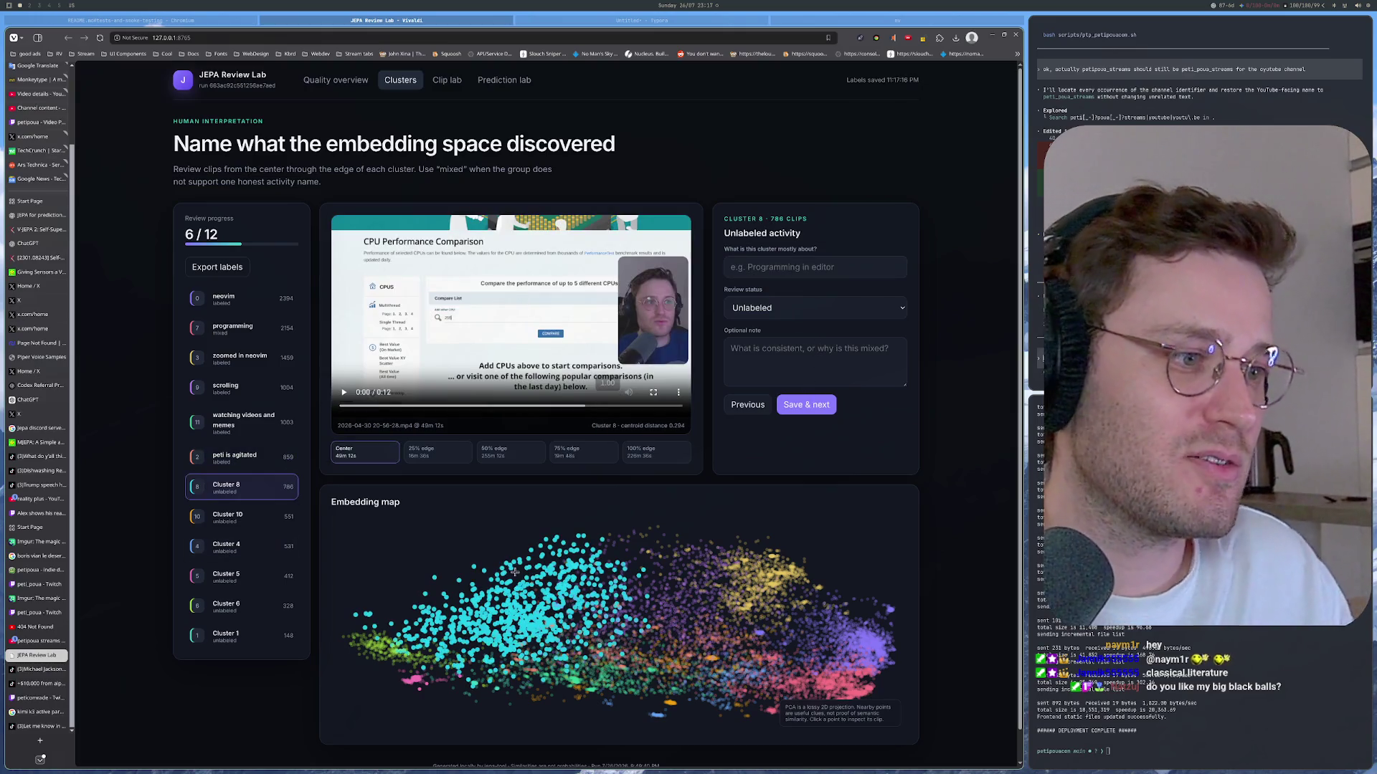
Step: Reselect Cluster 8 and view its center and 25% edge clips, skipping near the end
key(Return)
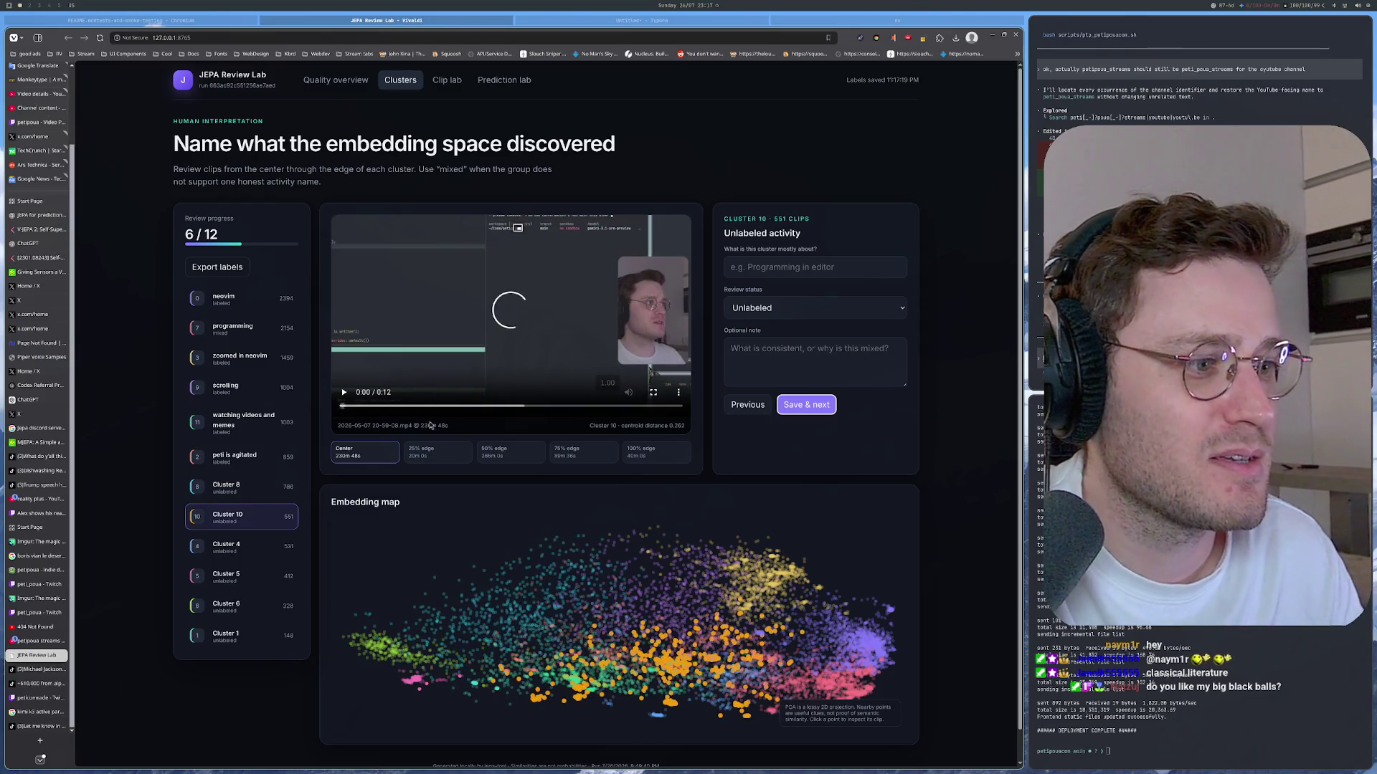
click(247, 494)
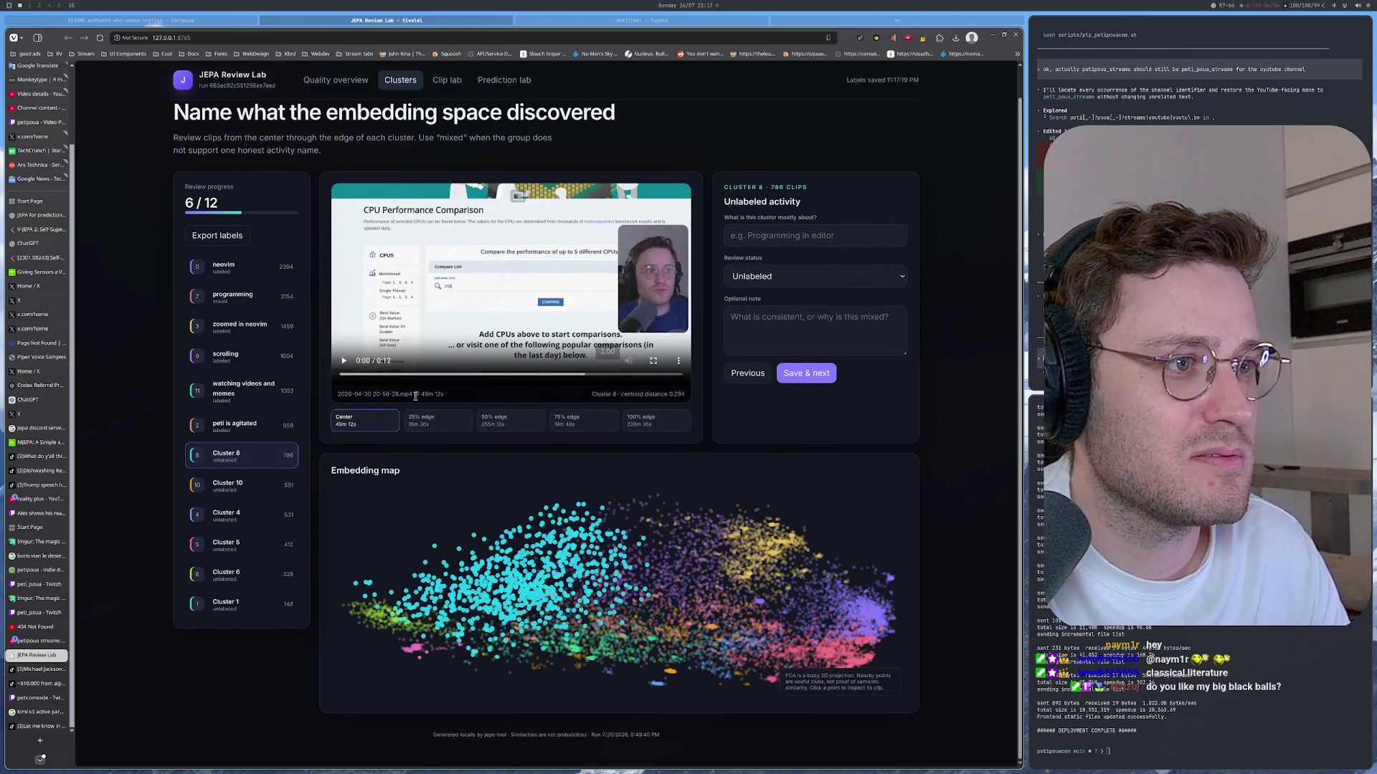
click(363, 453)
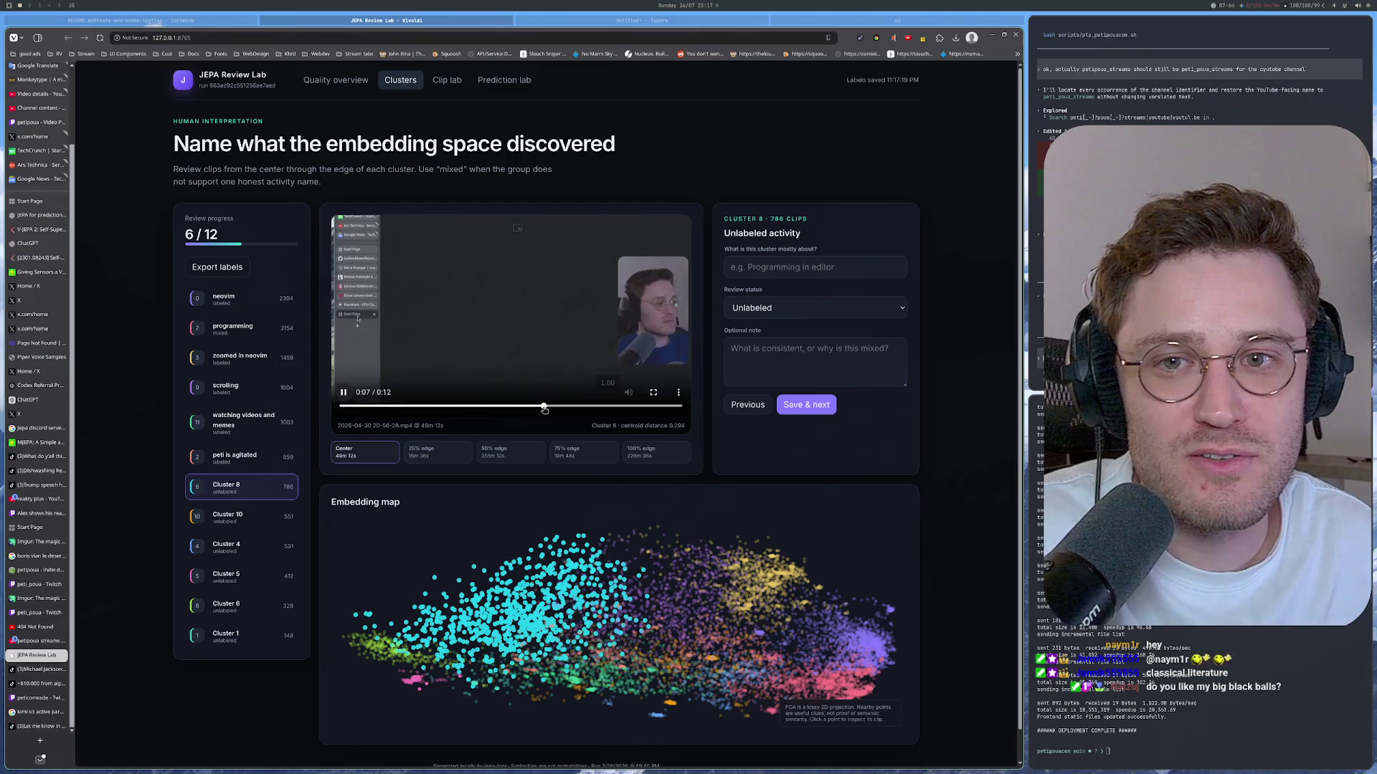
click(437, 452)
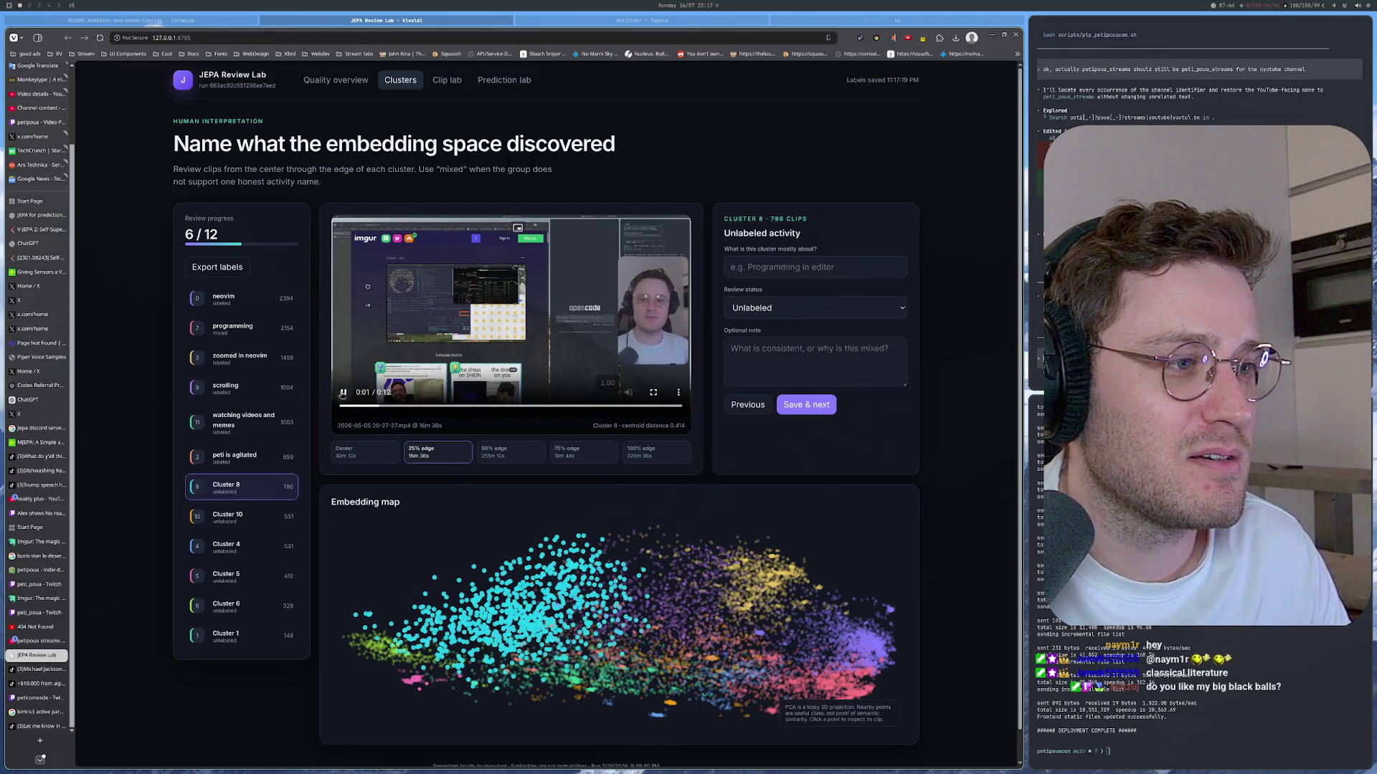
click(645, 408)
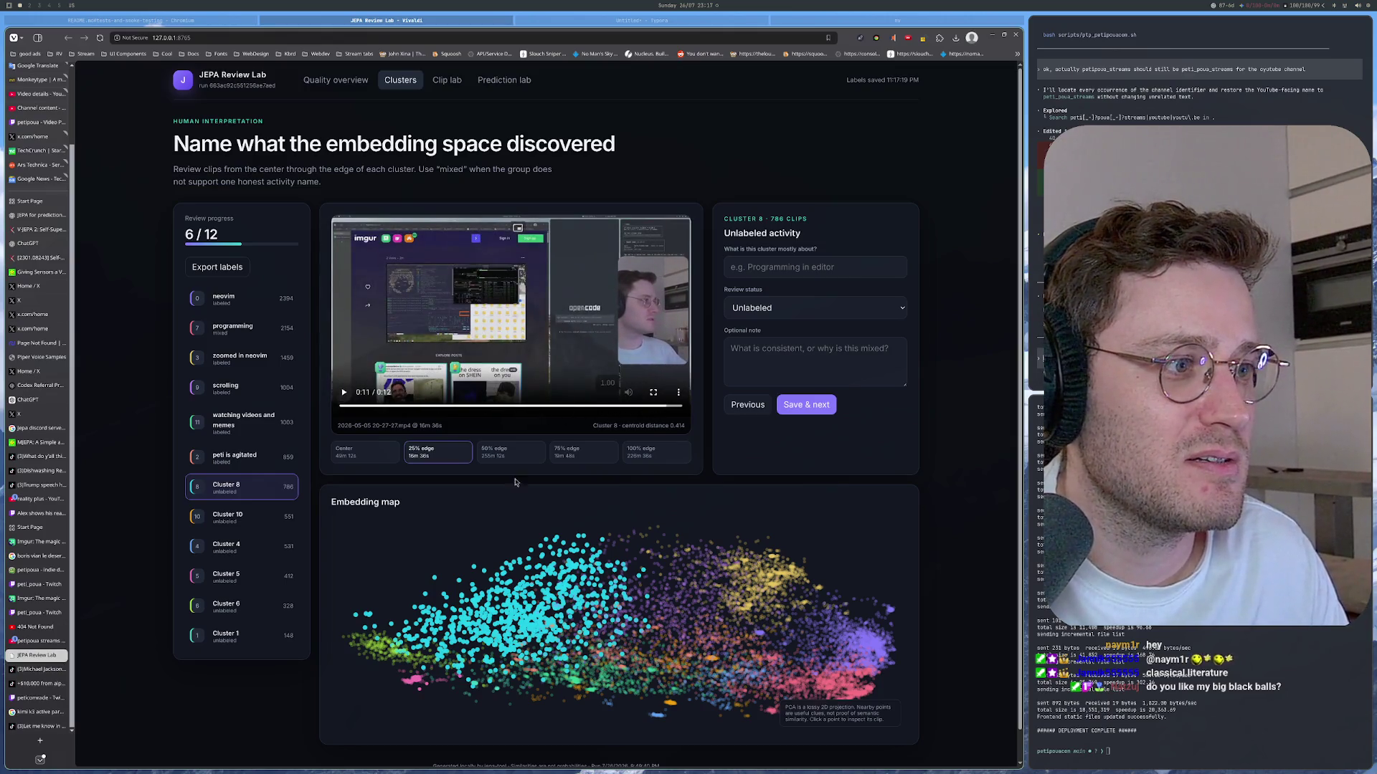
Step: Continue through Cluster 8's 50%, 75% and 100% edge clips, then step back to peti is agitated
click(510, 452)
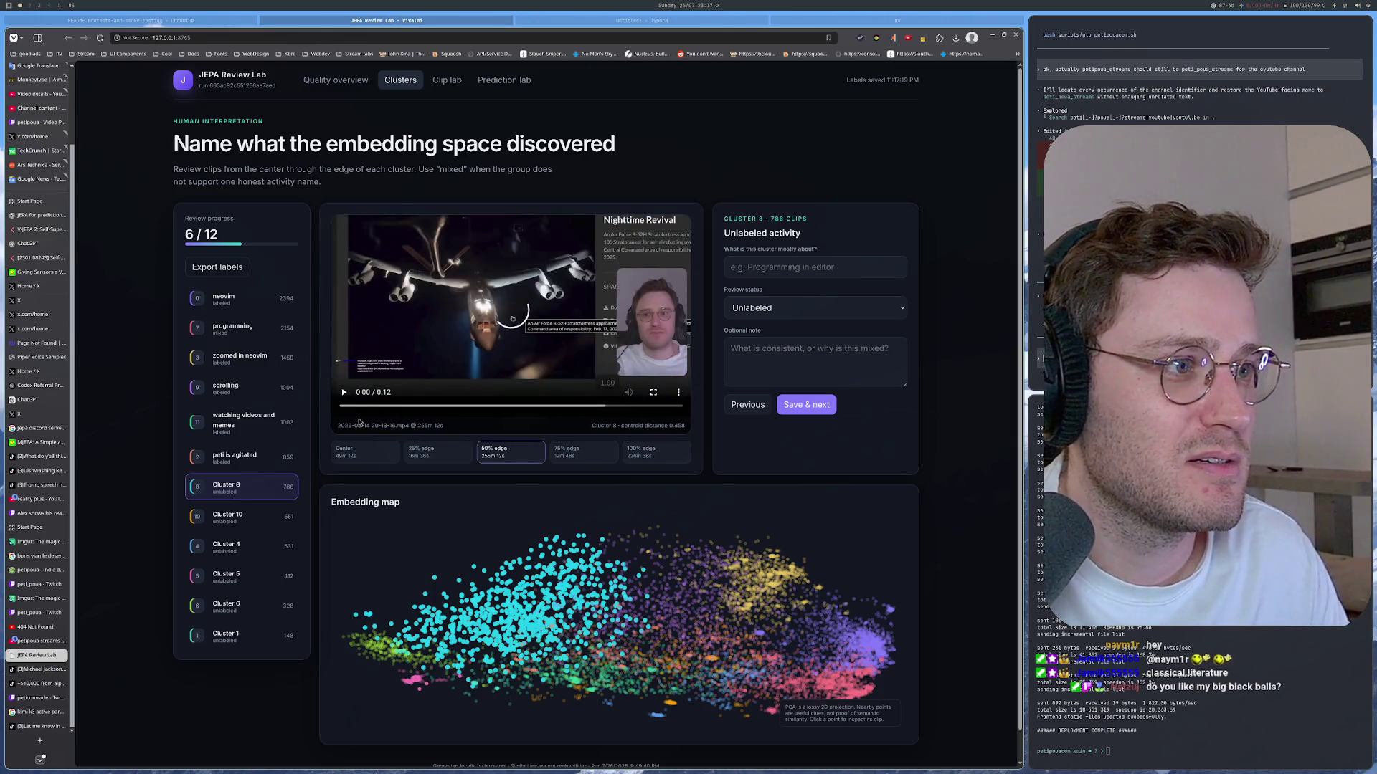
click(627, 408)
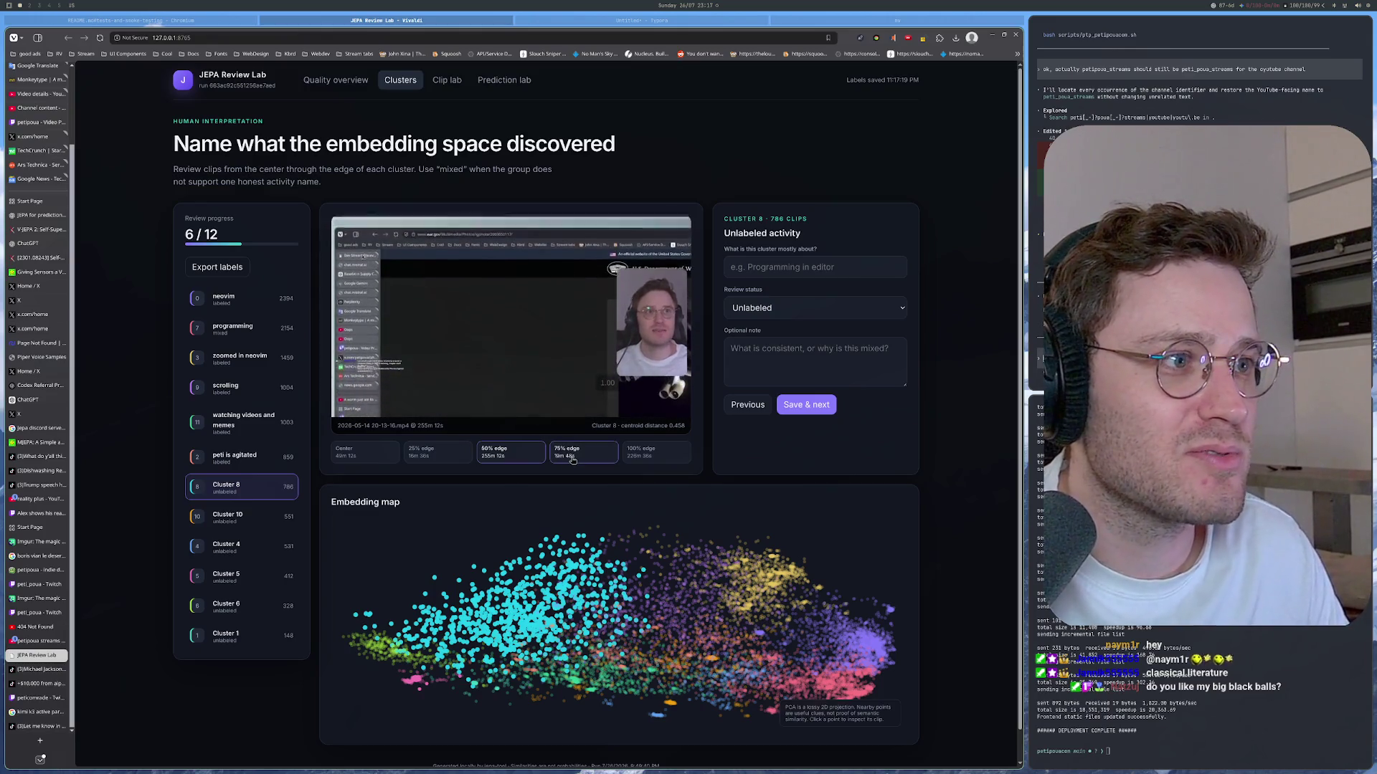
click(582, 453)
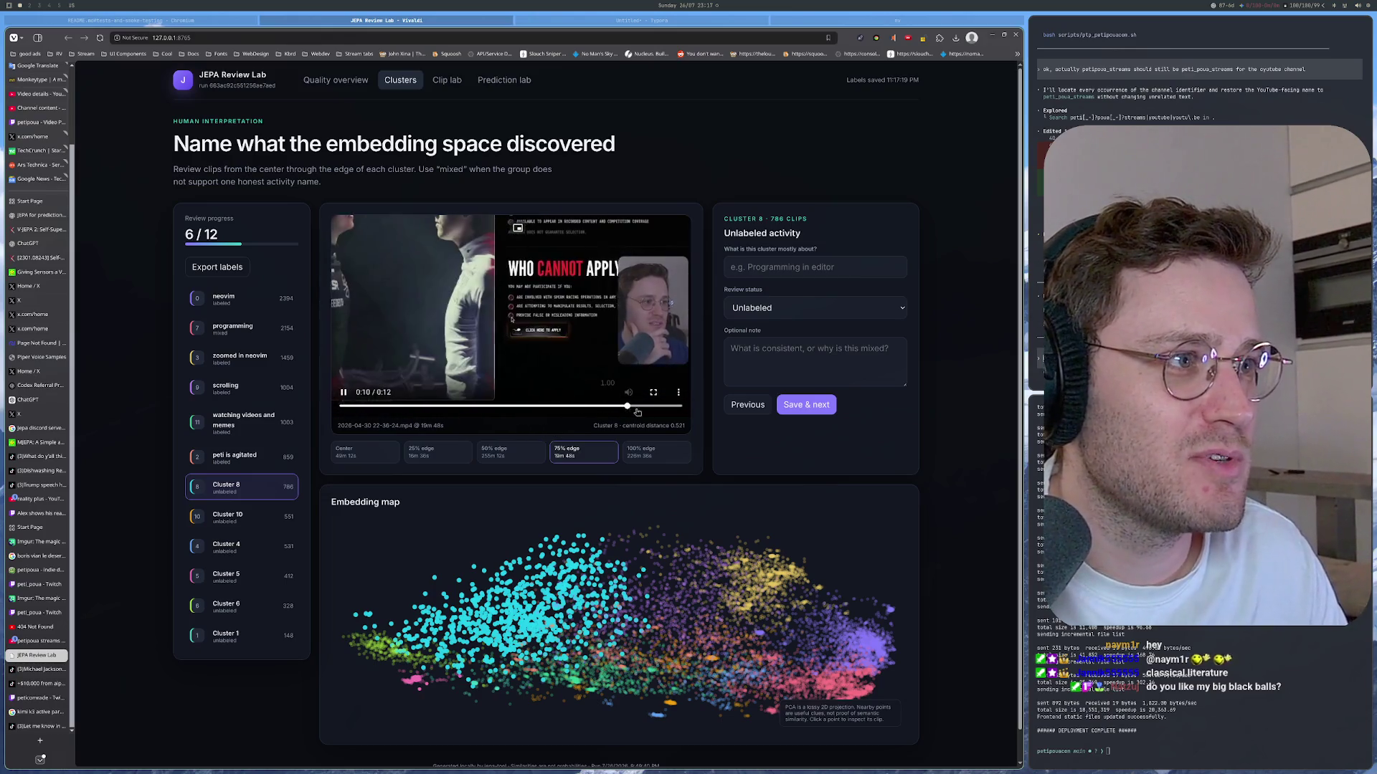
click(650, 453)
click(528, 408)
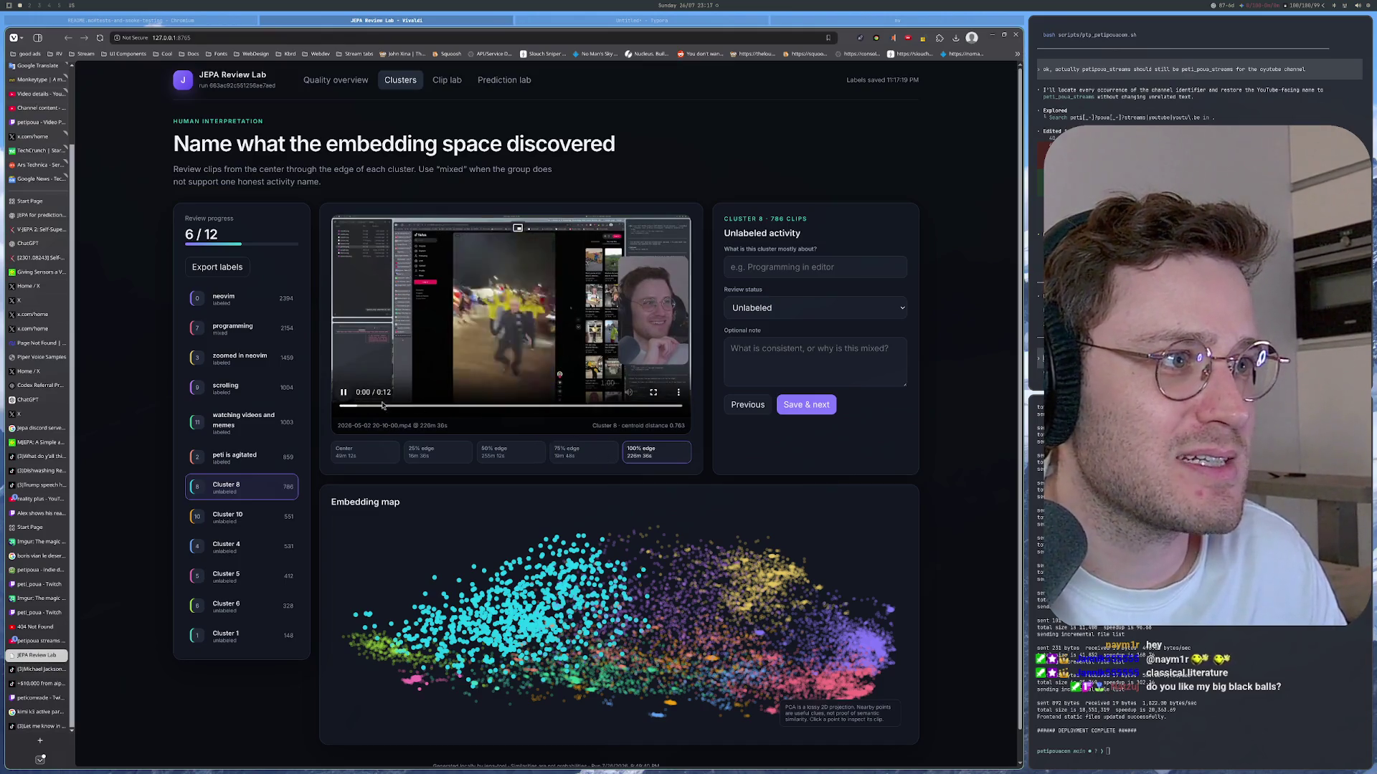
key(Up)
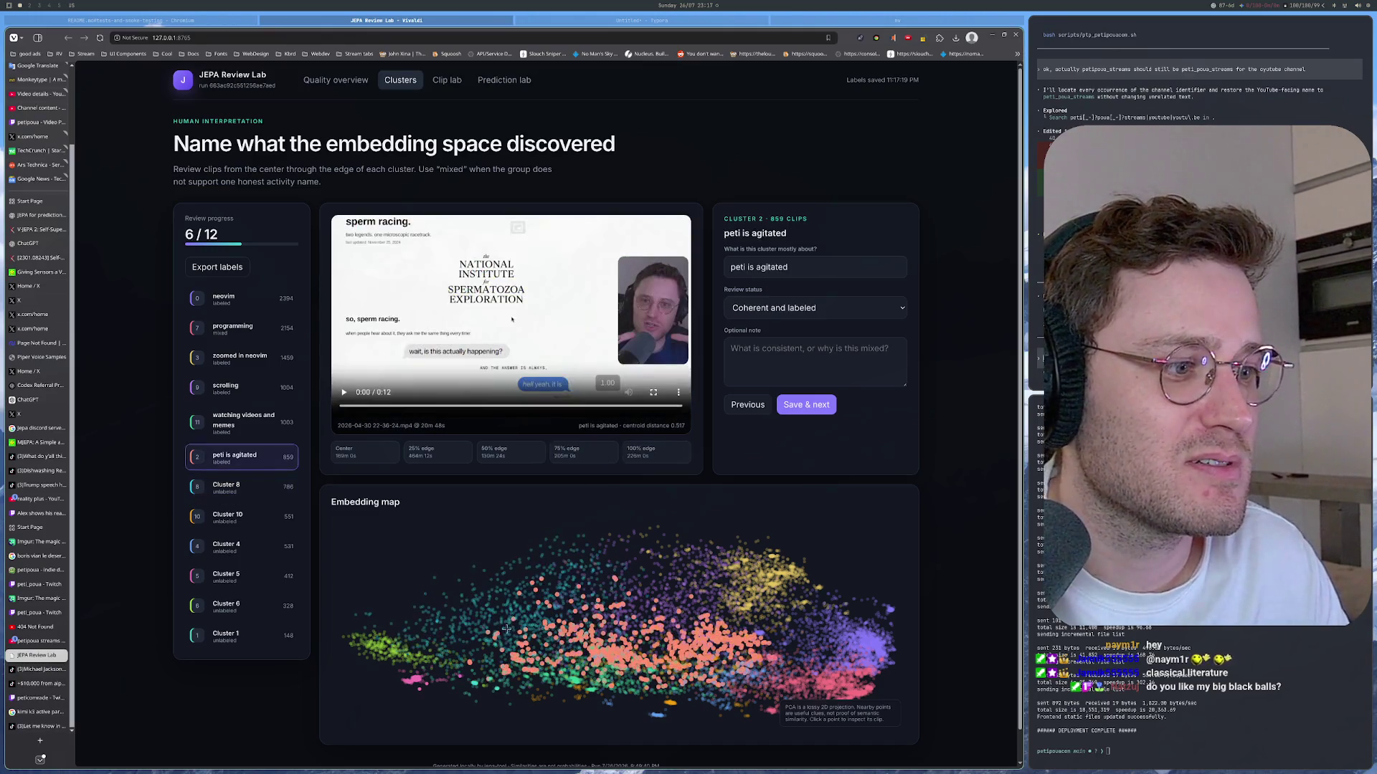
Step: Move to Cluster 8 via watching videos and memes and pause its news-article clip at distance 0.515
key(Up)
key(Up)
key(Down)
key(Down)
key(Down)
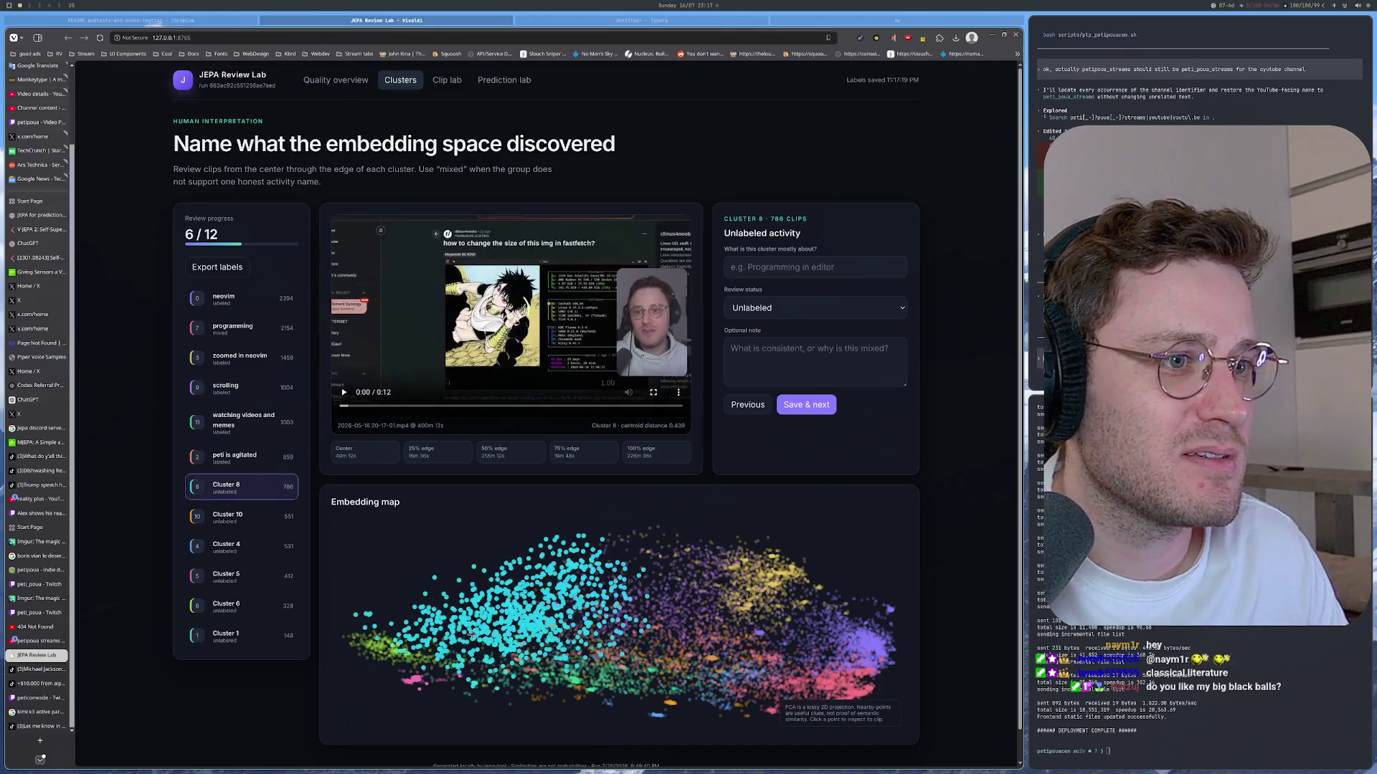
click(236, 426)
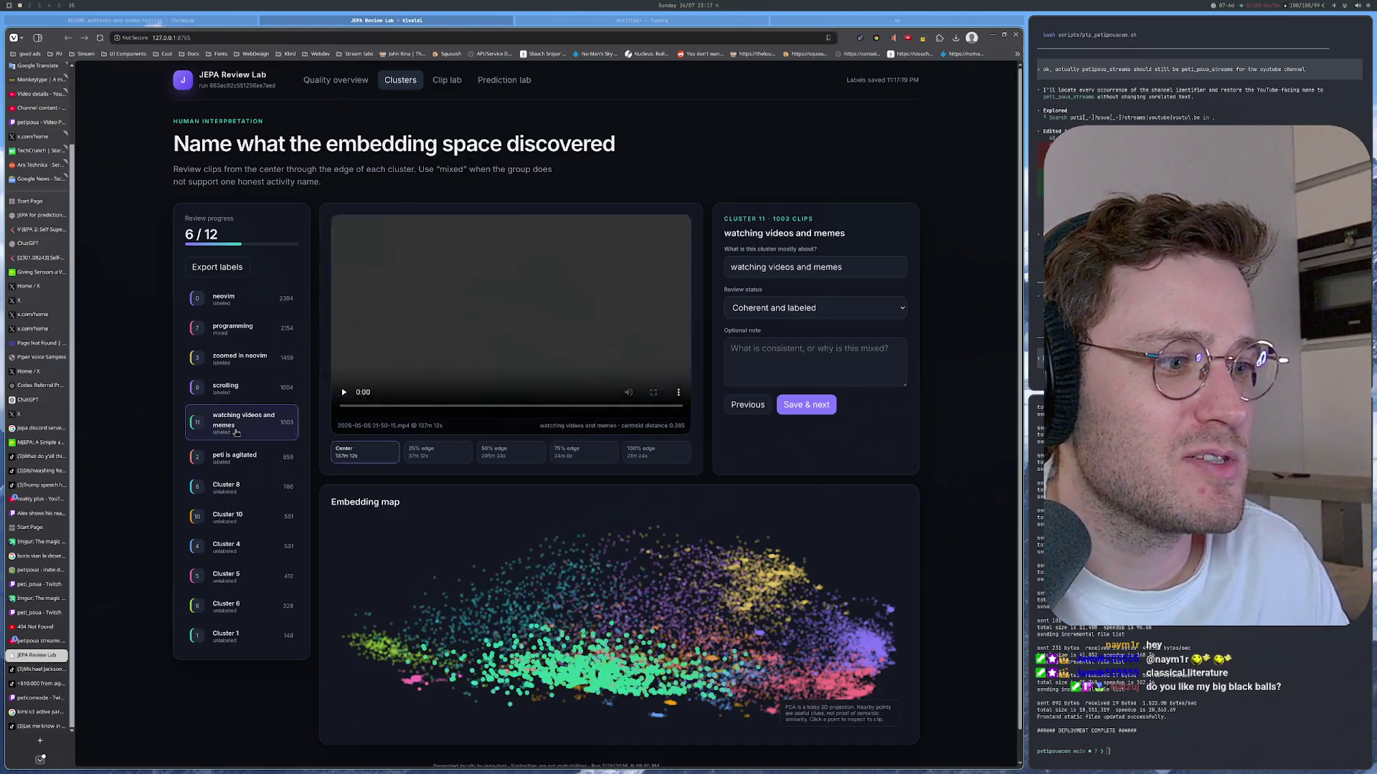
click(511, 625)
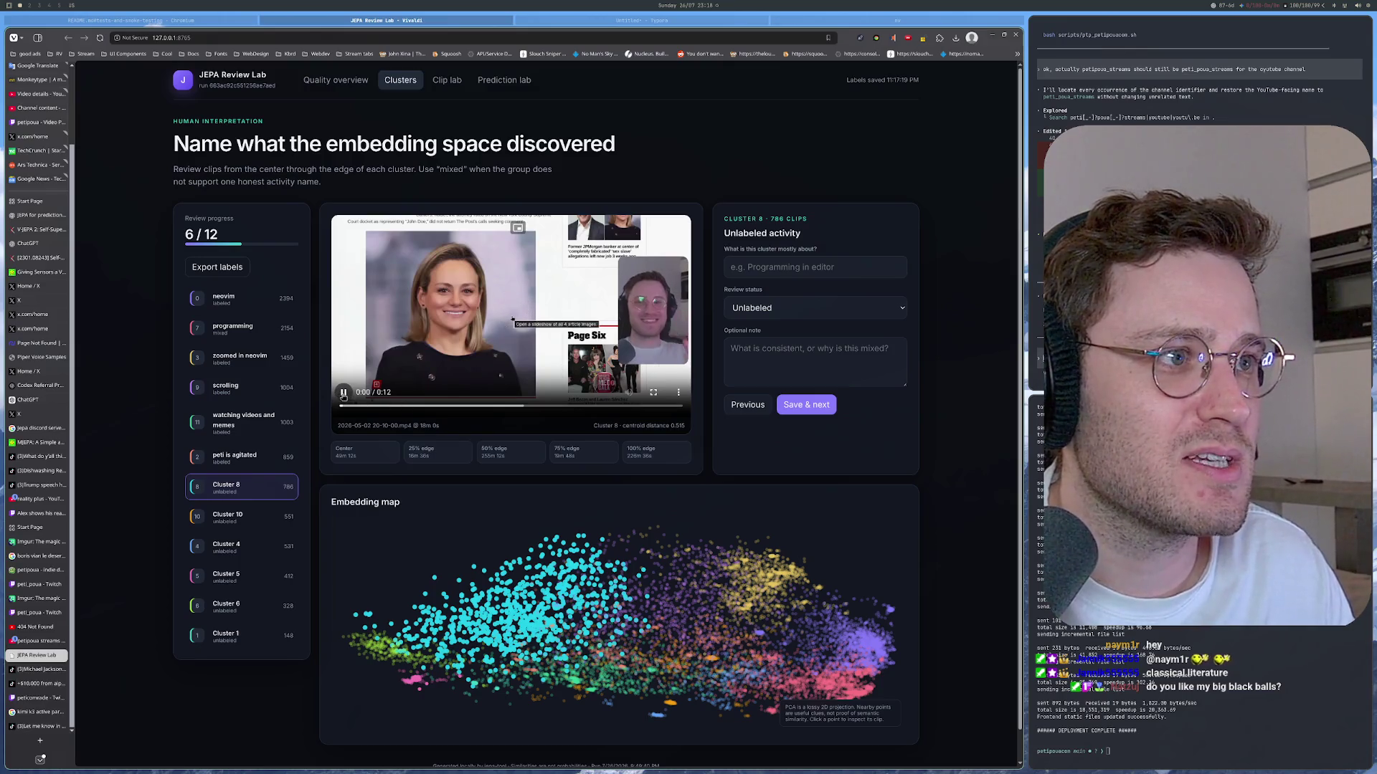
click(433, 280)
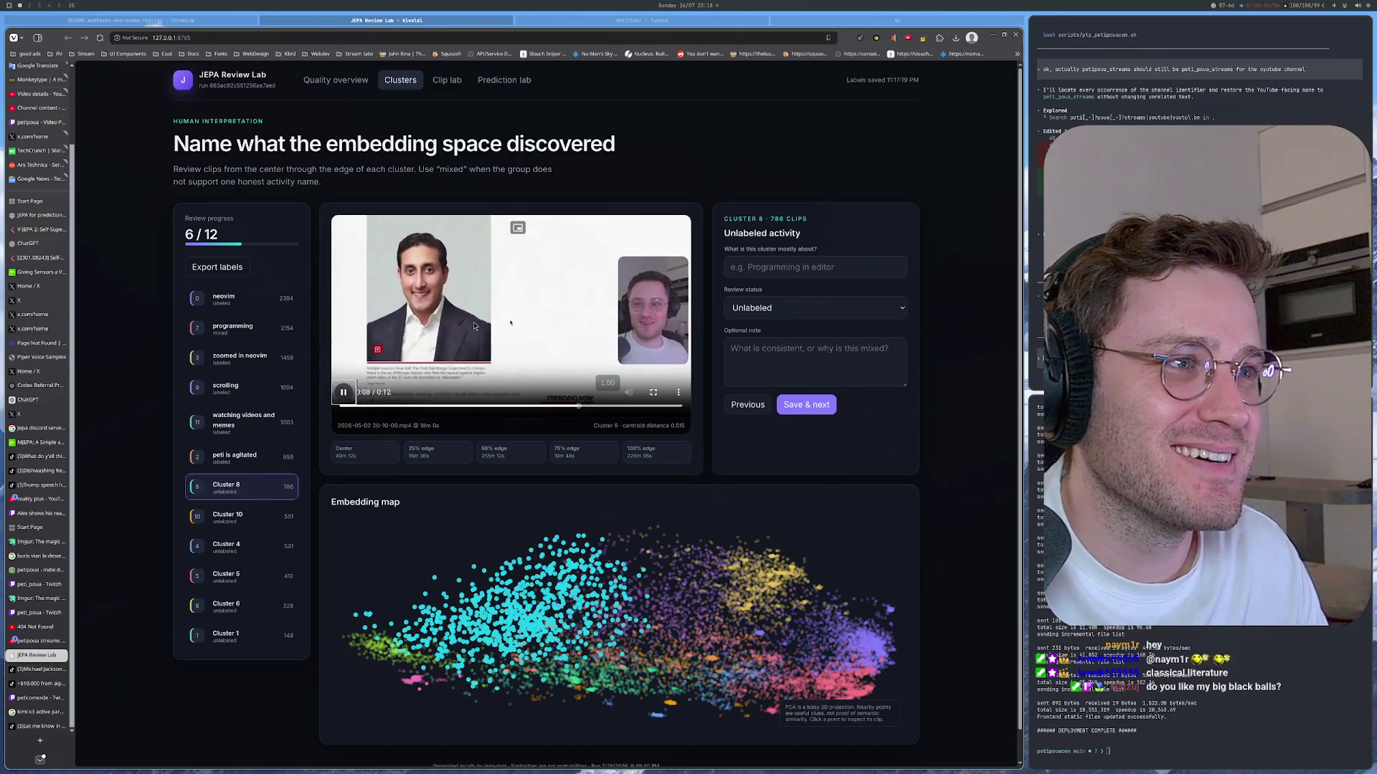
Step: Compare several Cluster 8 preview clips, one briefly in fullscreen, ending on watching videos and memes
click(394, 314)
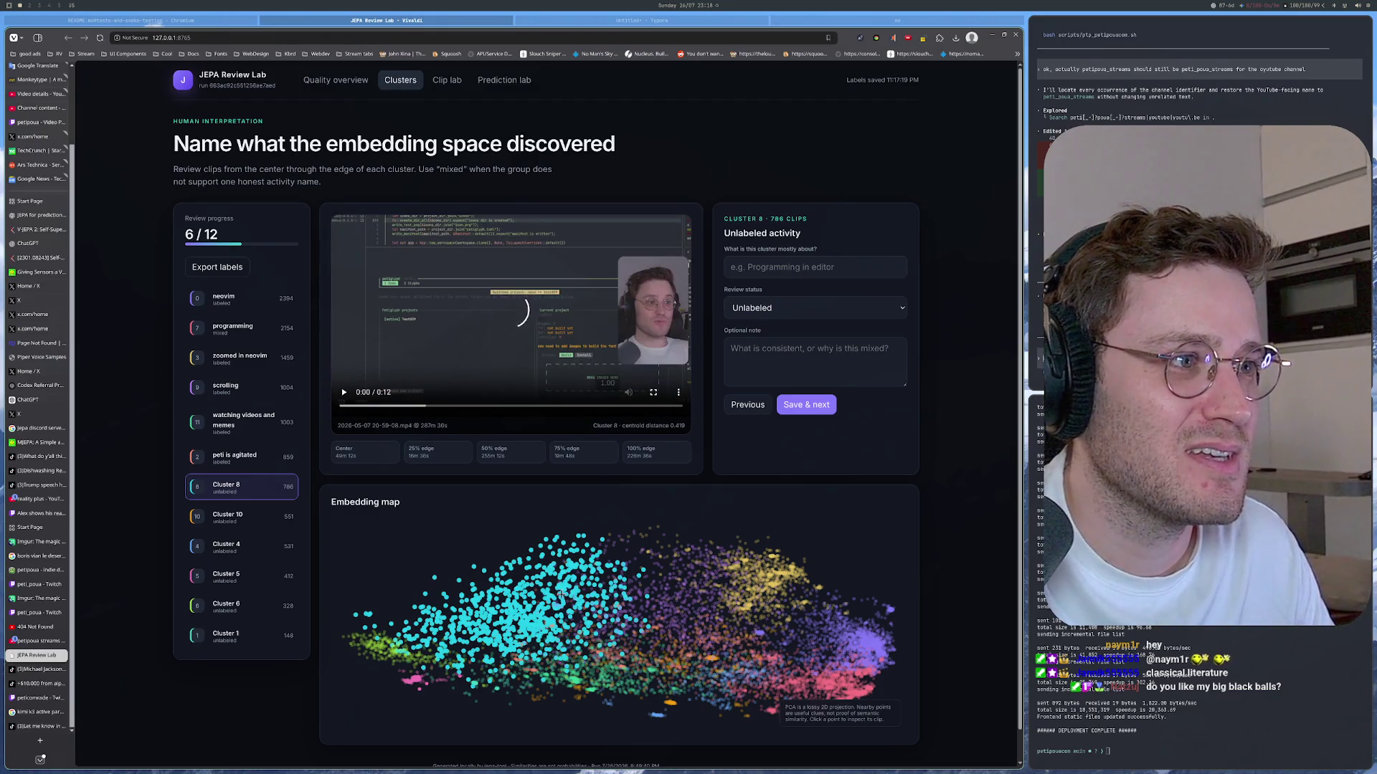
click(549, 609)
click(552, 599)
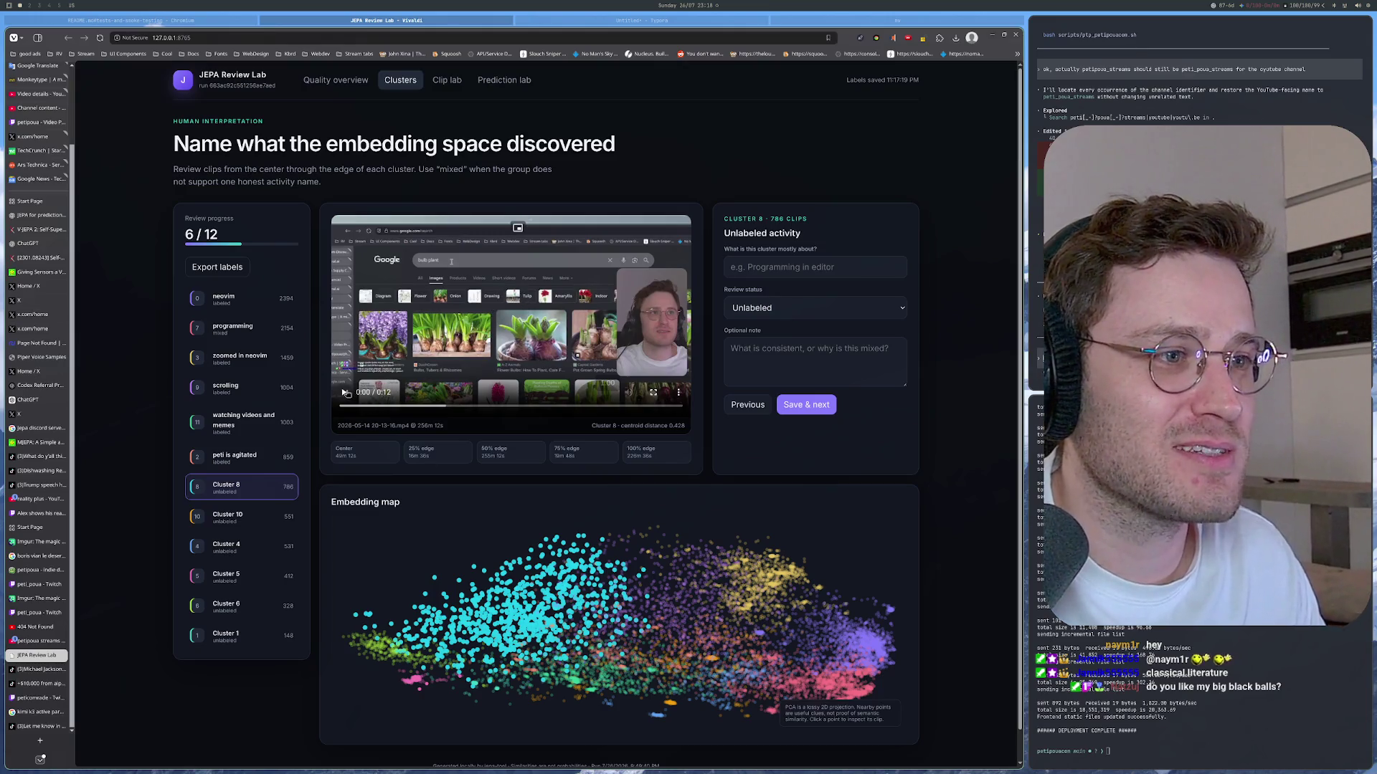
click(345, 392)
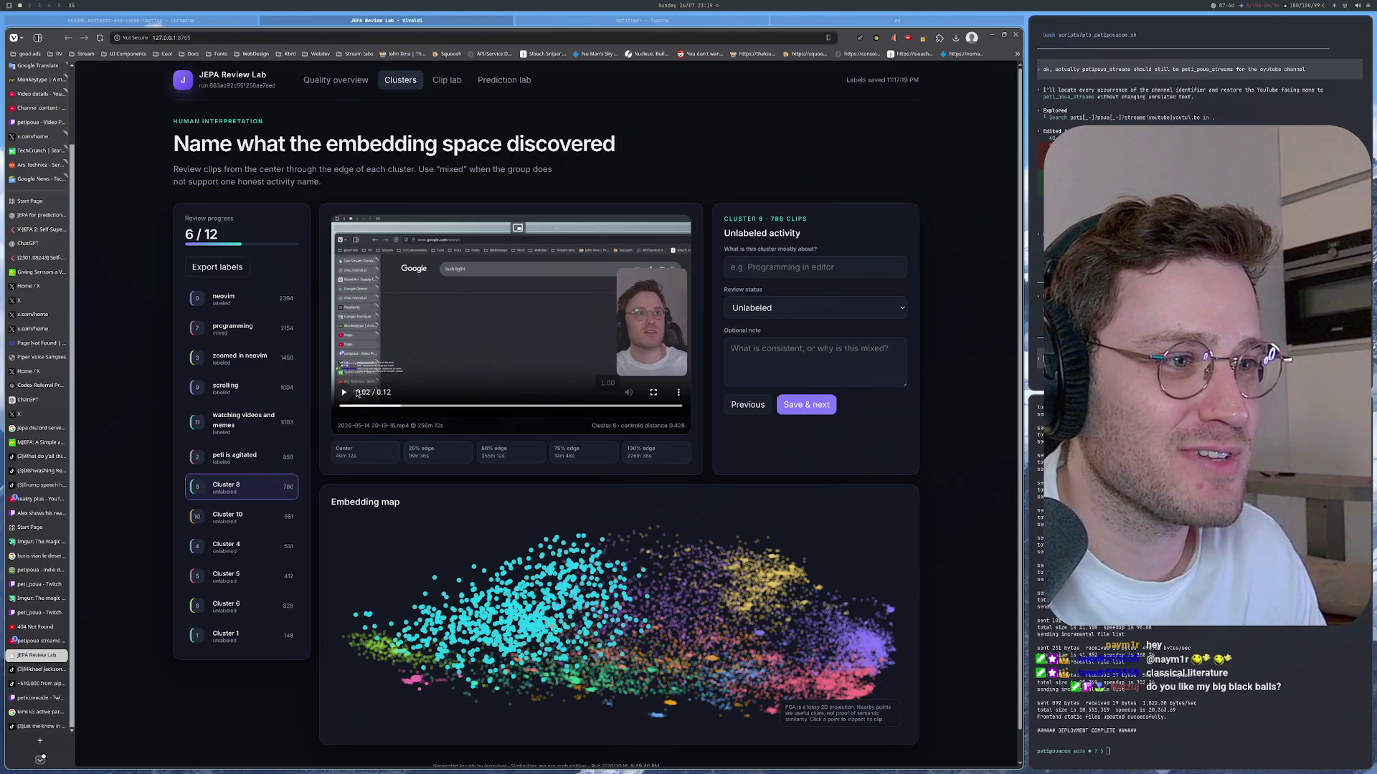
click(653, 392)
key(Escape)
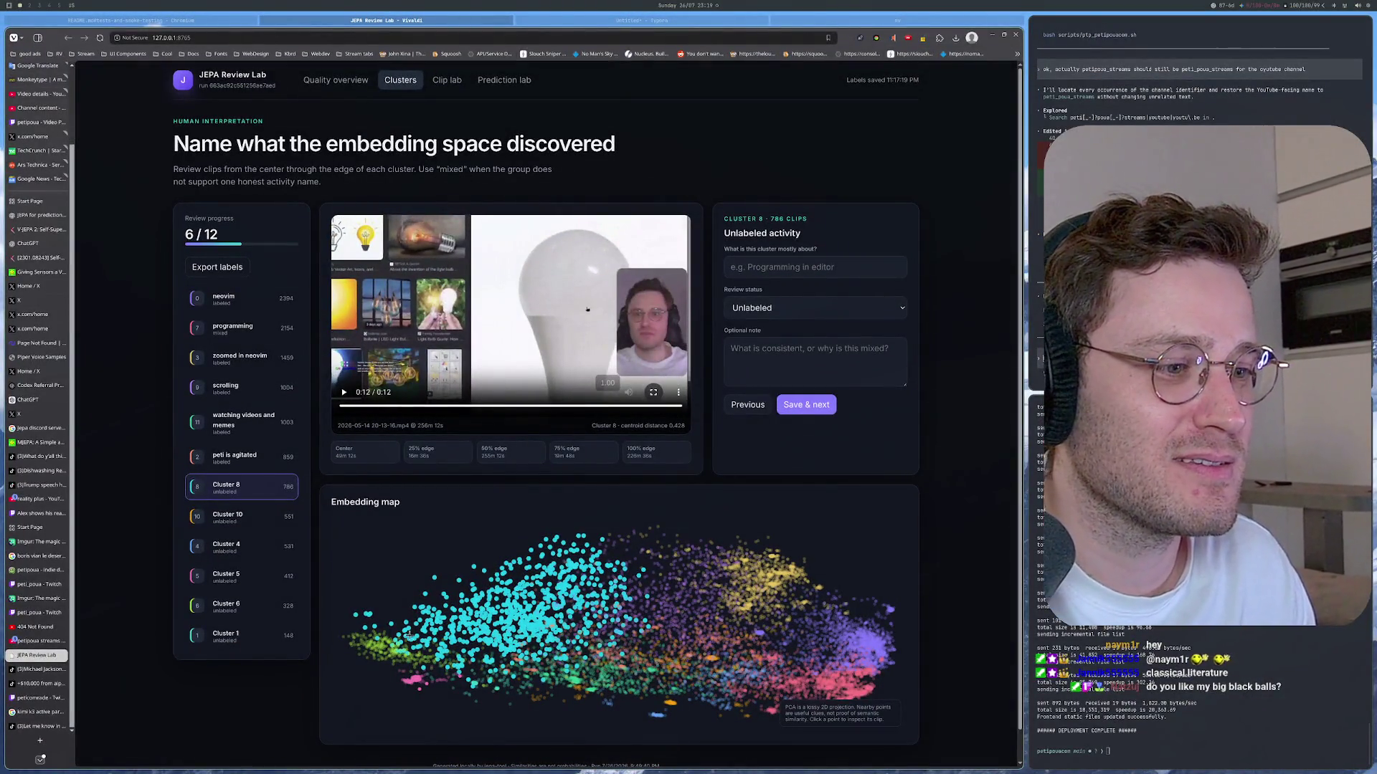
click(344, 394)
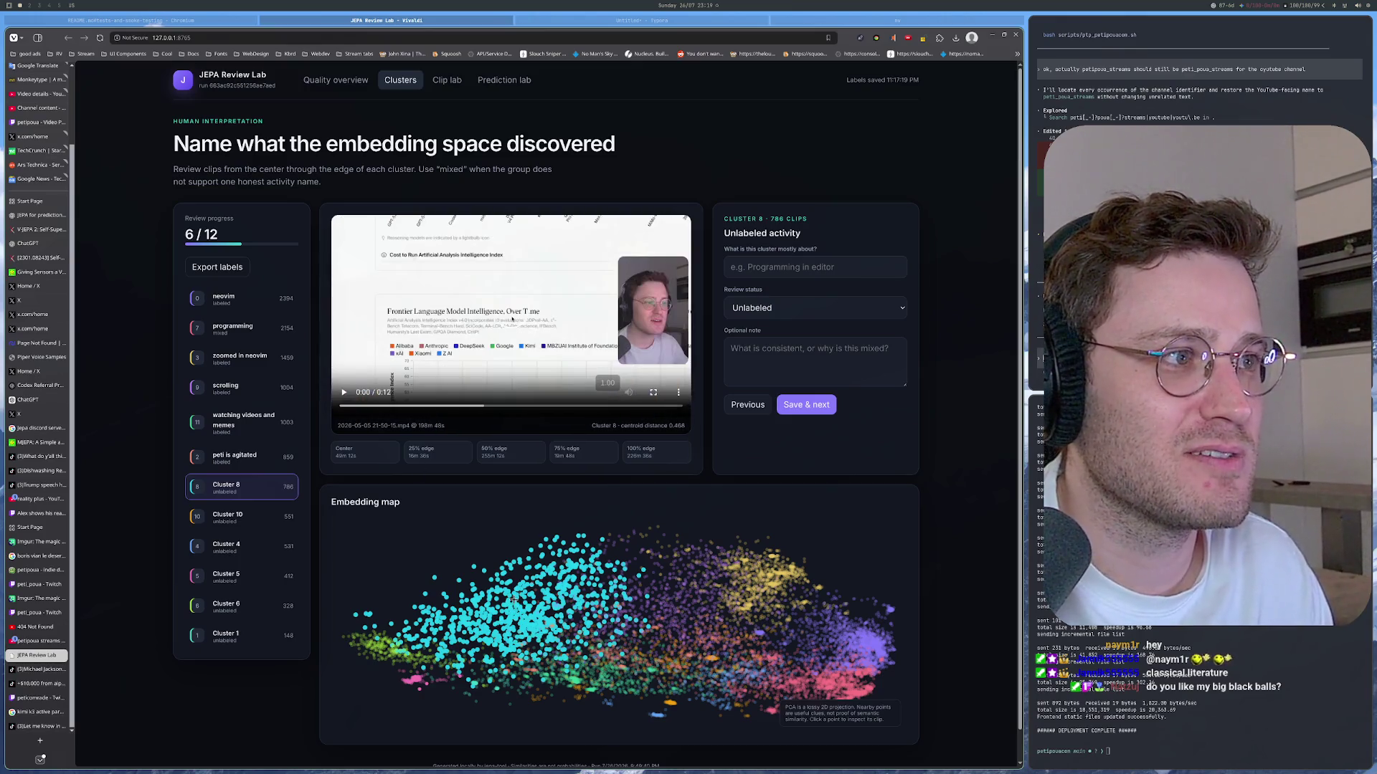
click(343, 392)
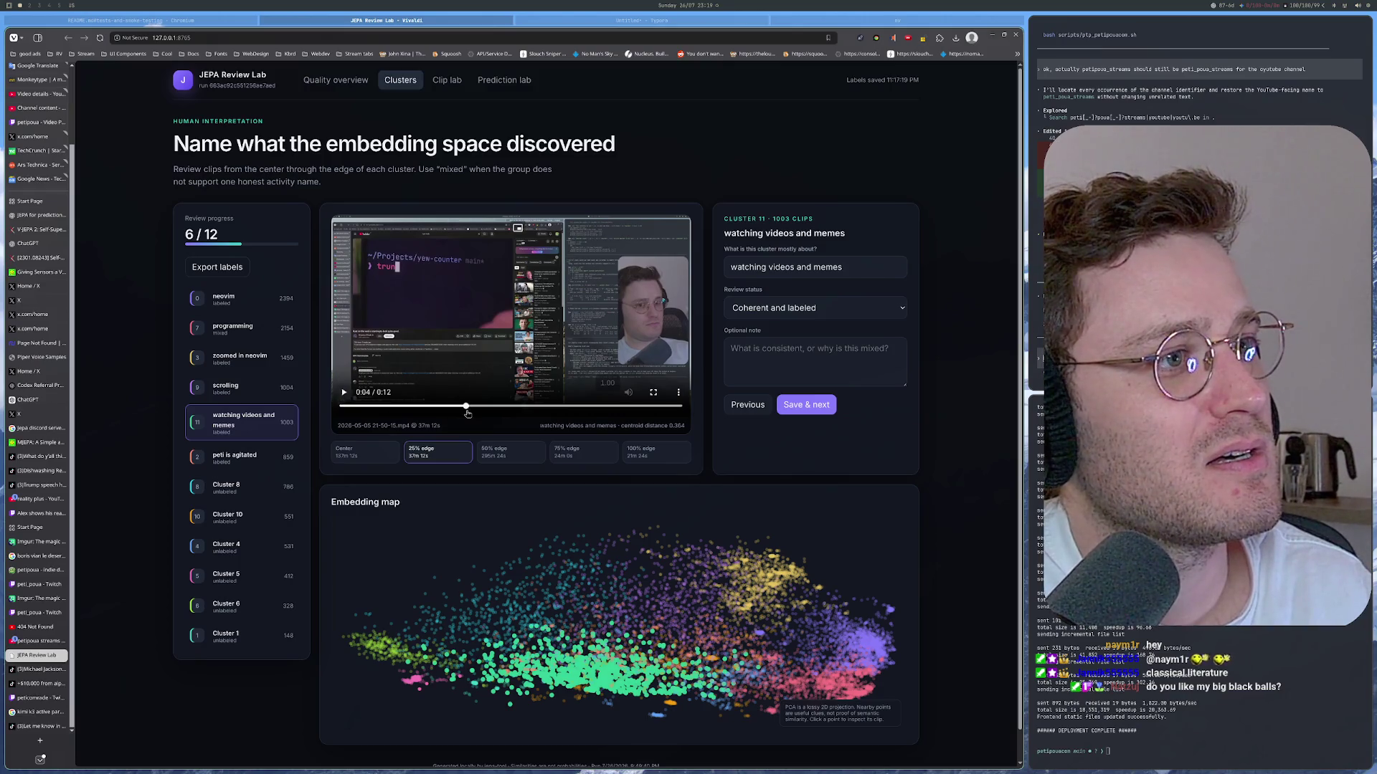
Step: Preview the watching videos and memes 50% edge clip at 0:06, then play Cluster 8's center clip
click(505, 456)
click(527, 410)
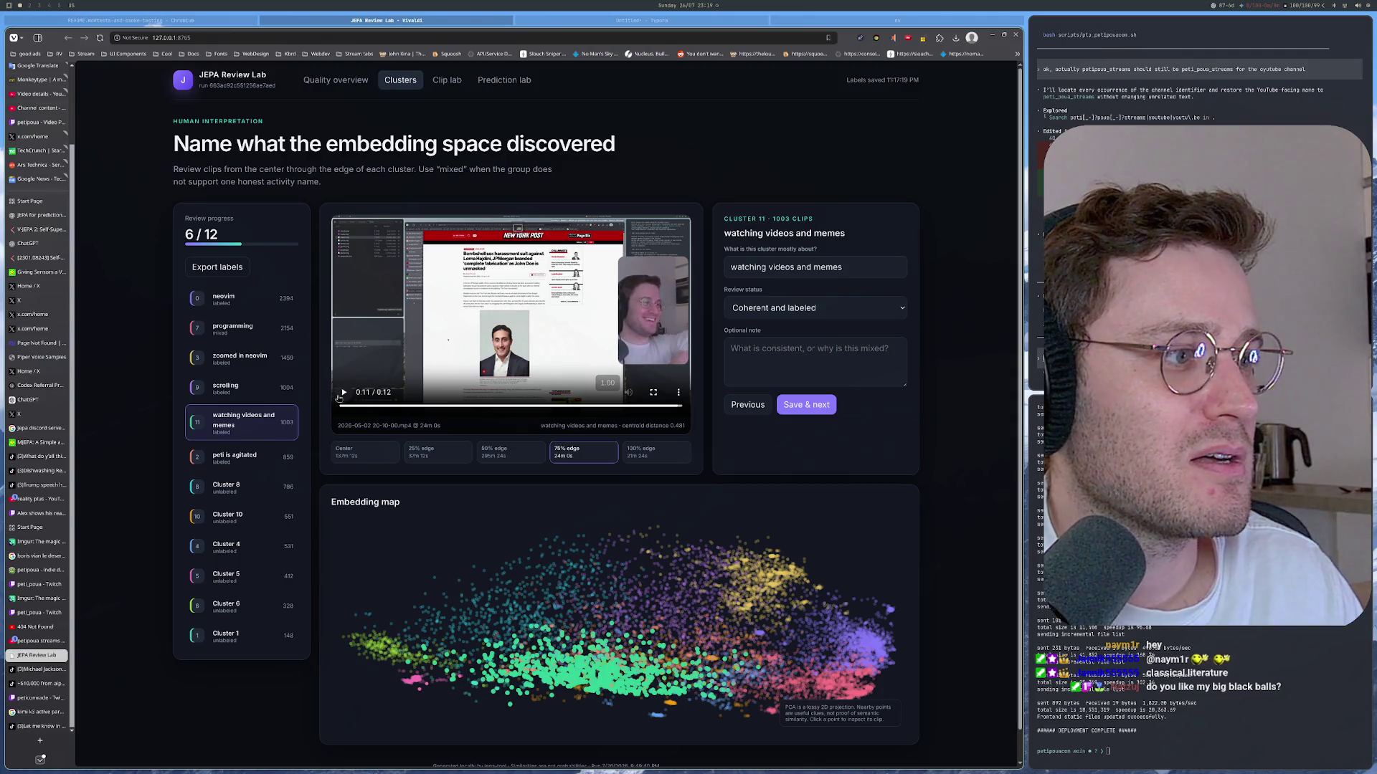
click(247, 492)
click(345, 393)
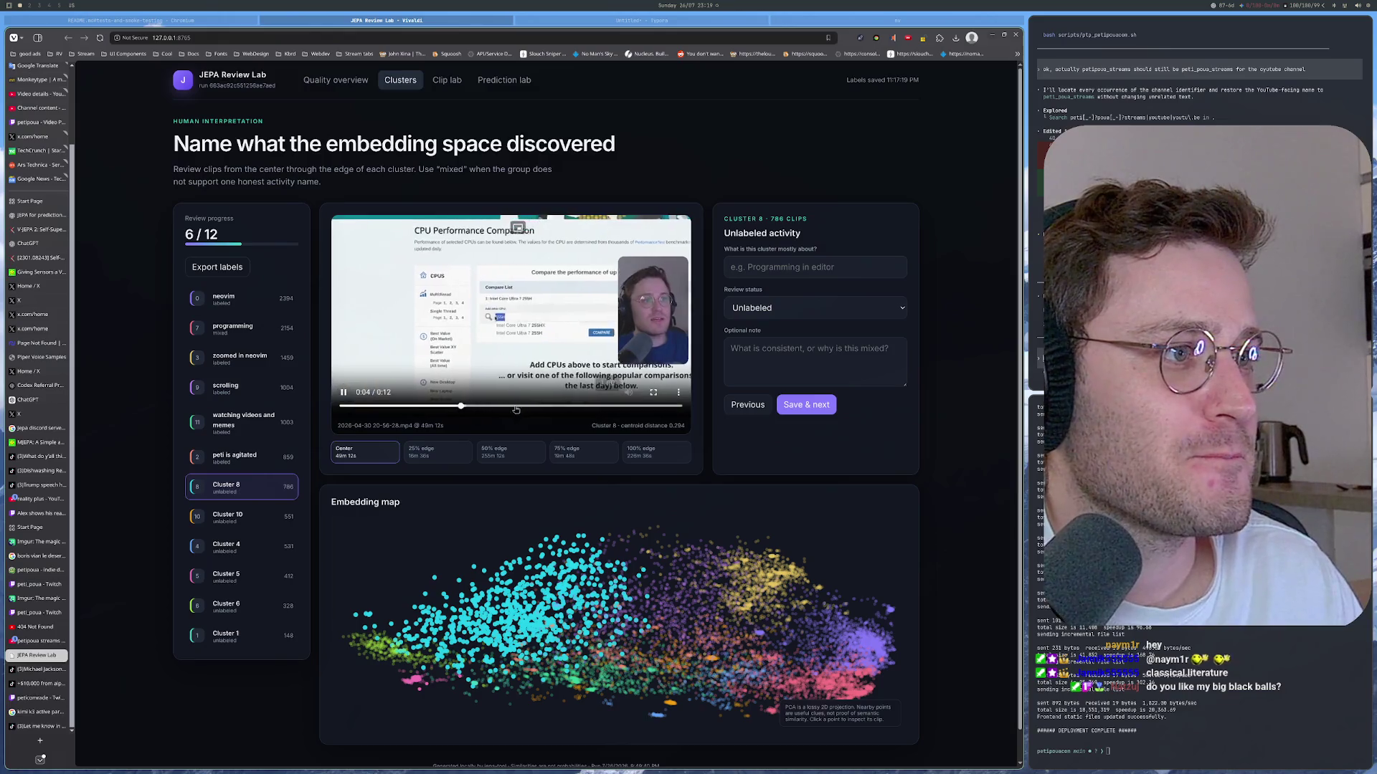
Step: After one more clip, label Cluster 8 'random internet activity' and save
click(515, 607)
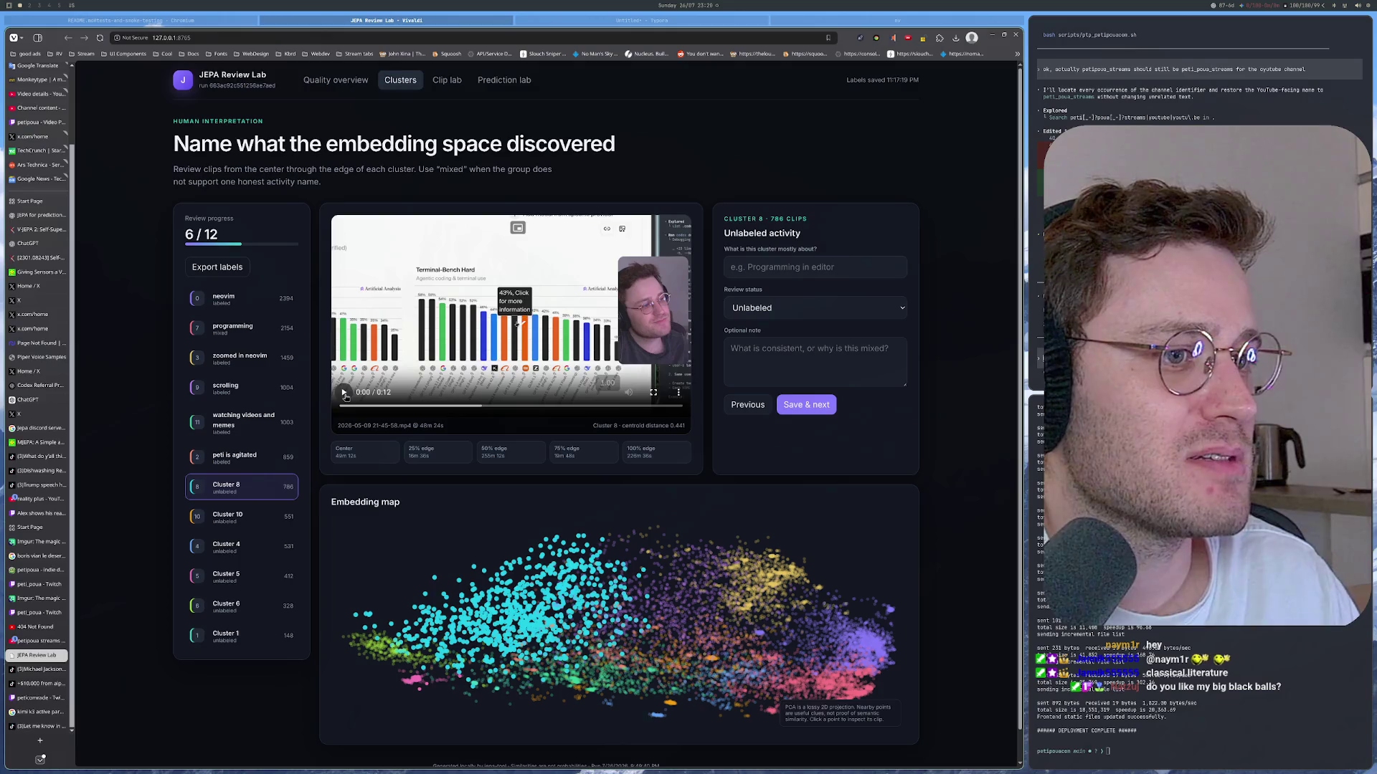
click(785, 266)
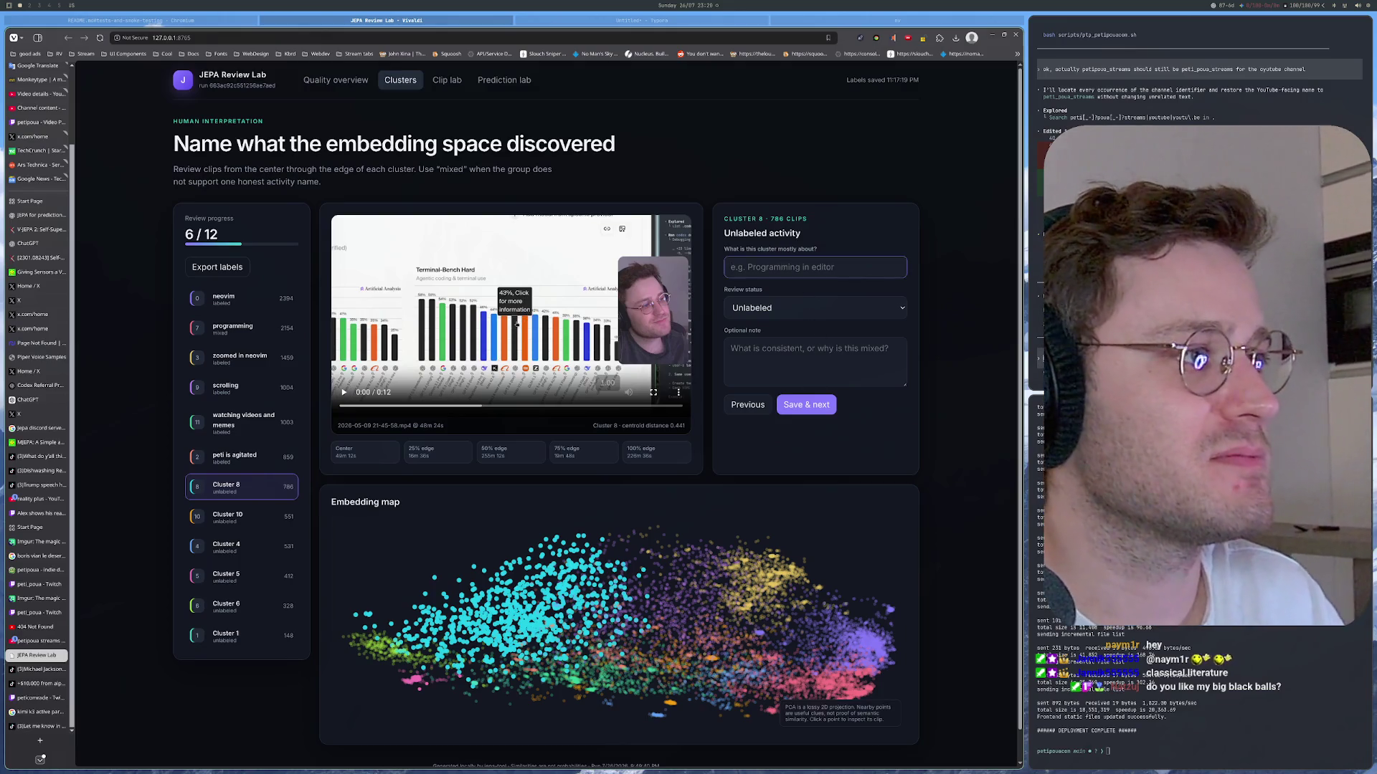
text(AI)
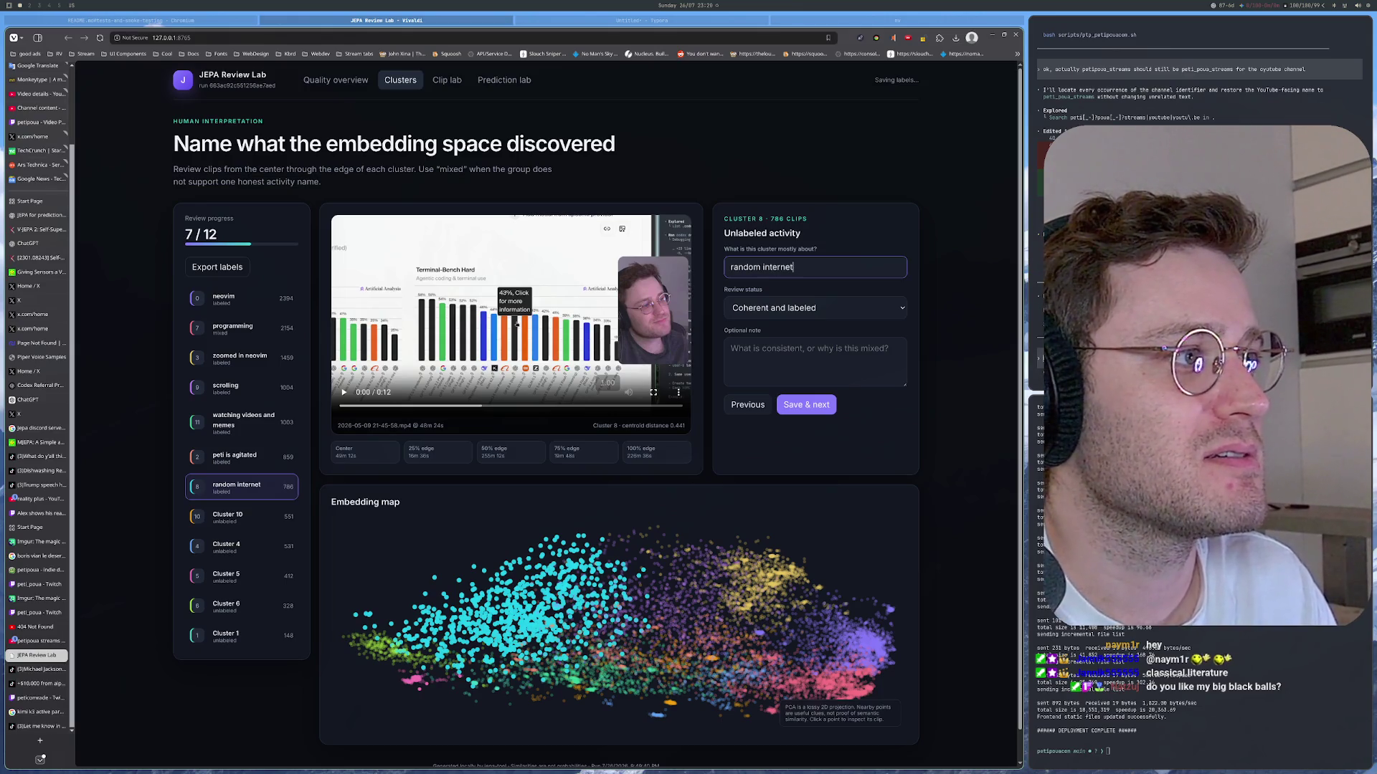
text(tivity)
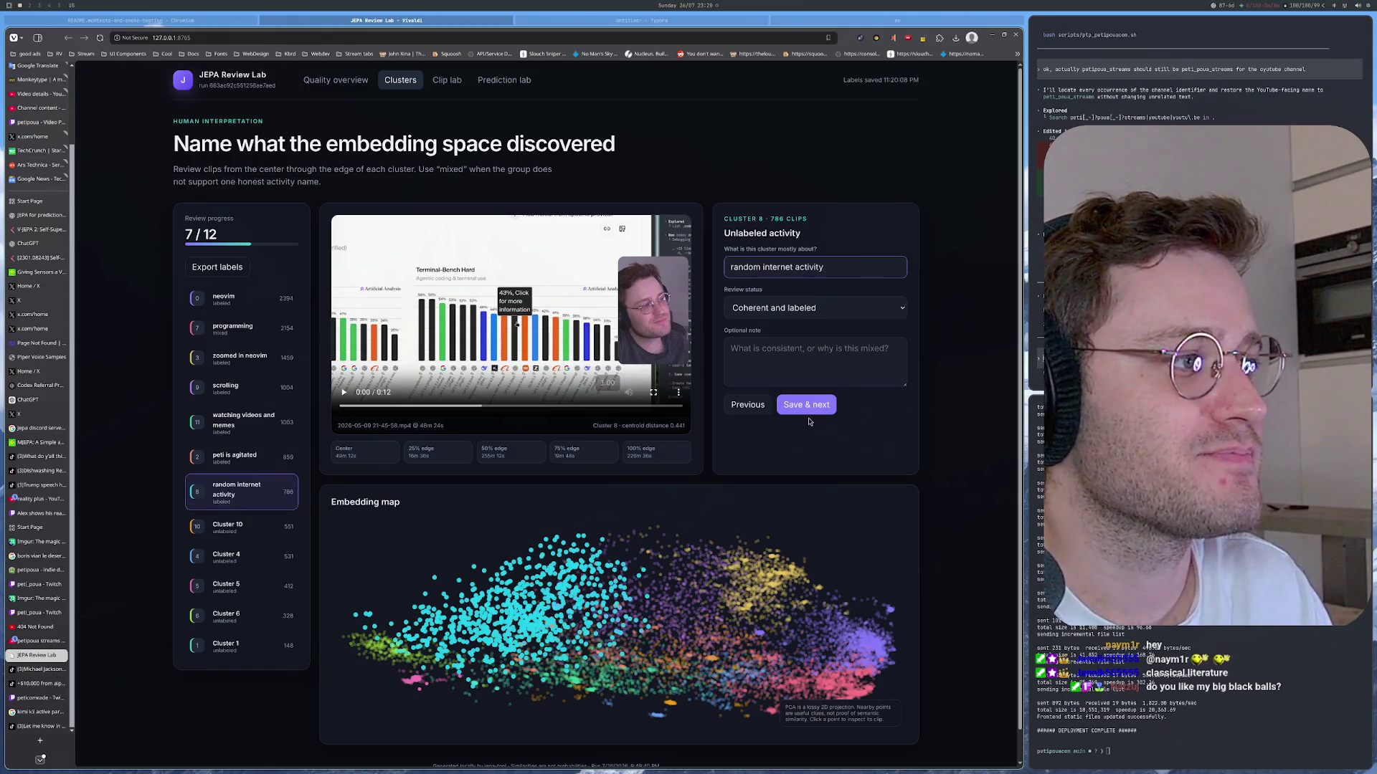
click(807, 405)
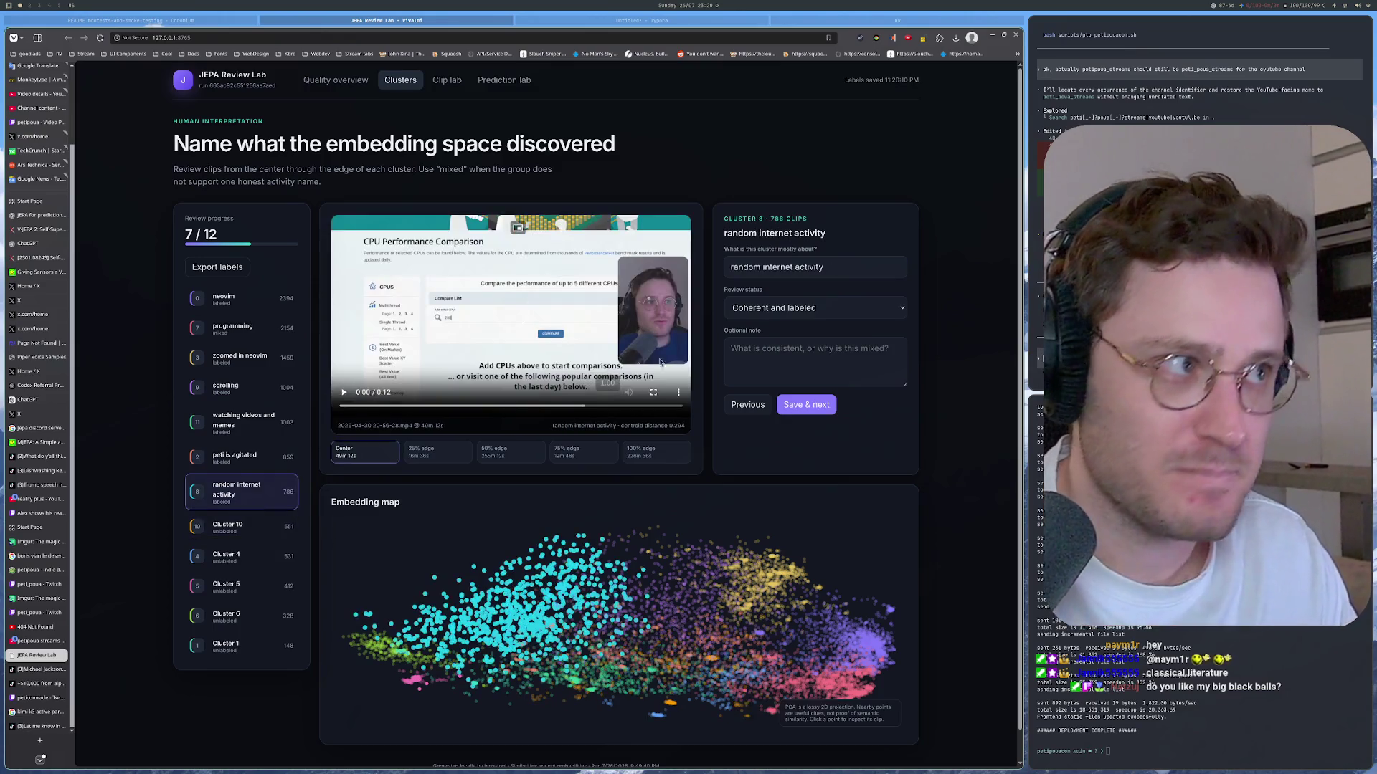
Step: Revise the label to 'random internet scrolling', save it as coherent, and load another of its clips
click(809, 267)
double_click(809, 267)
text(scroll)
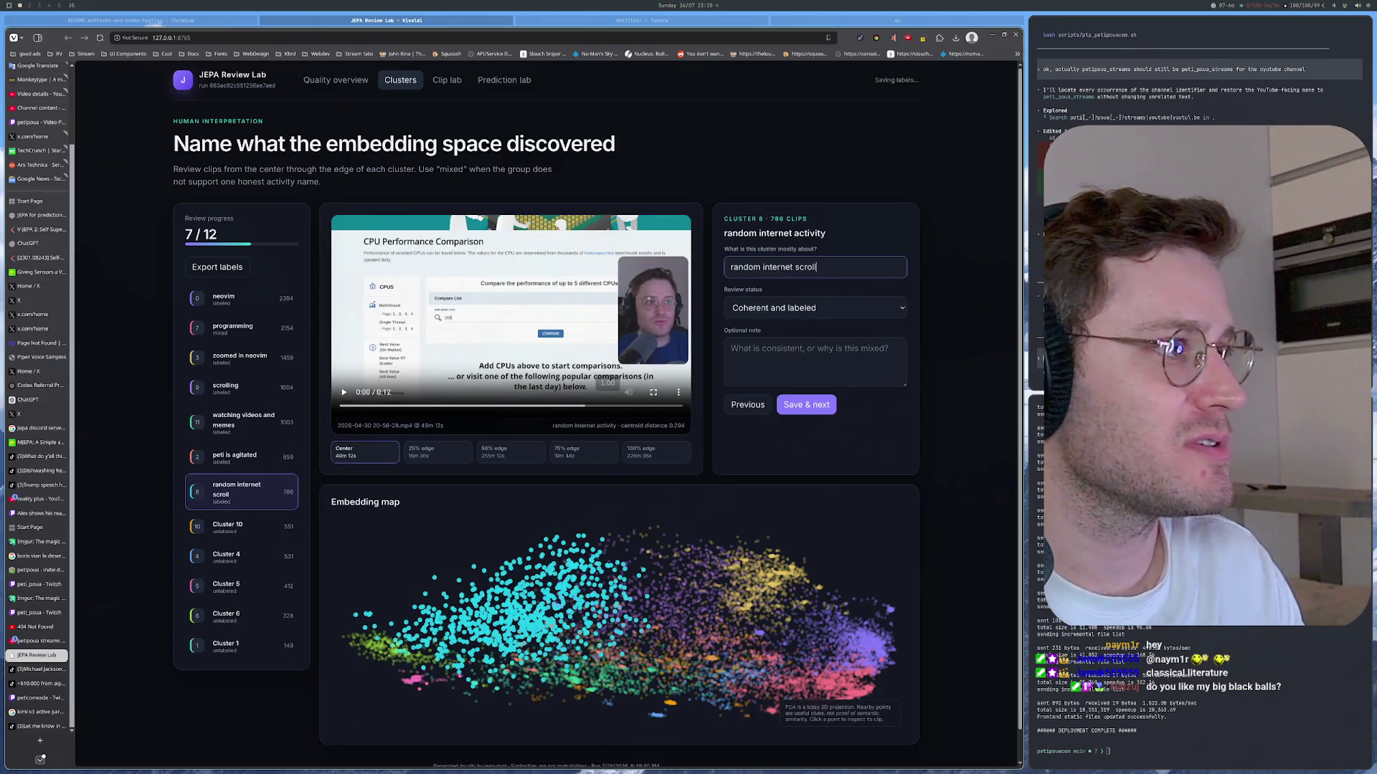
text(ing)
click(809, 407)
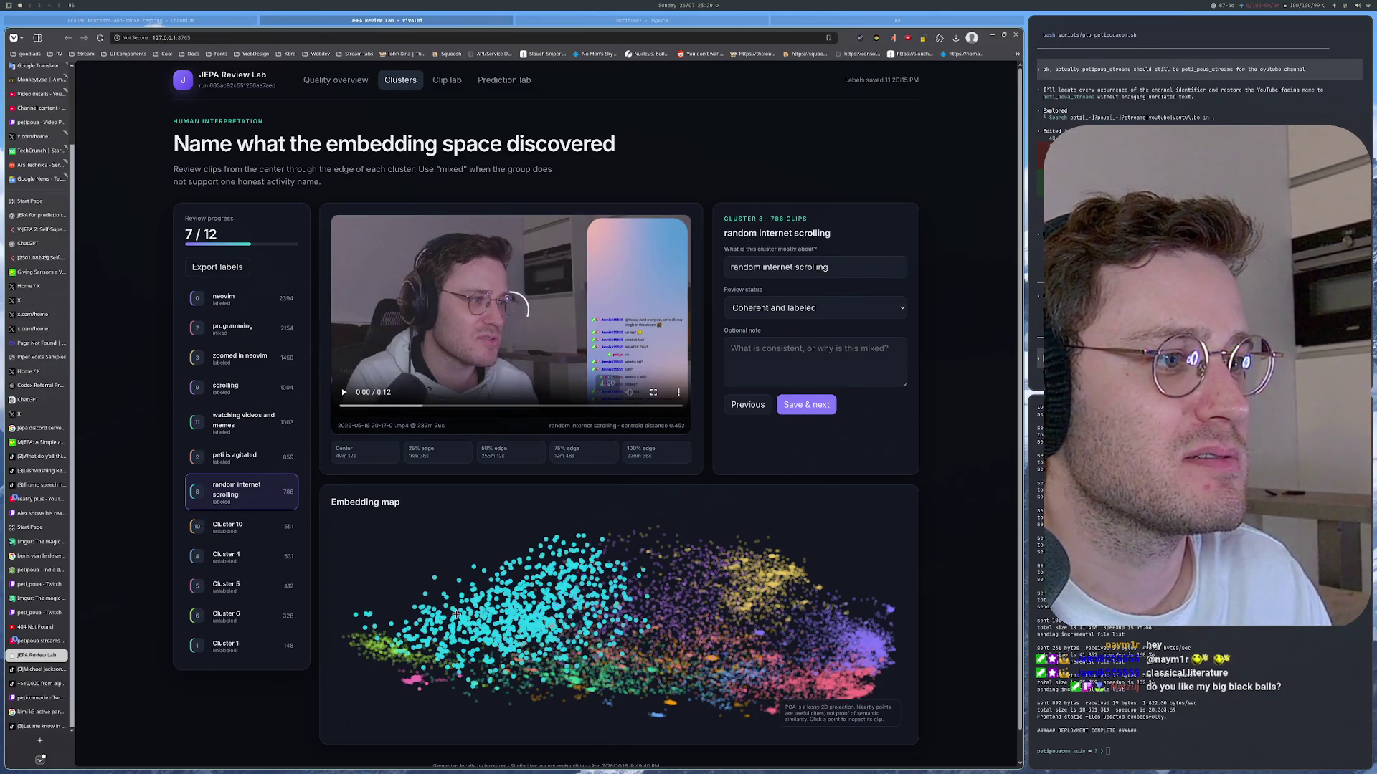
scroll(457, 615, down, 1)
click(443, 593)
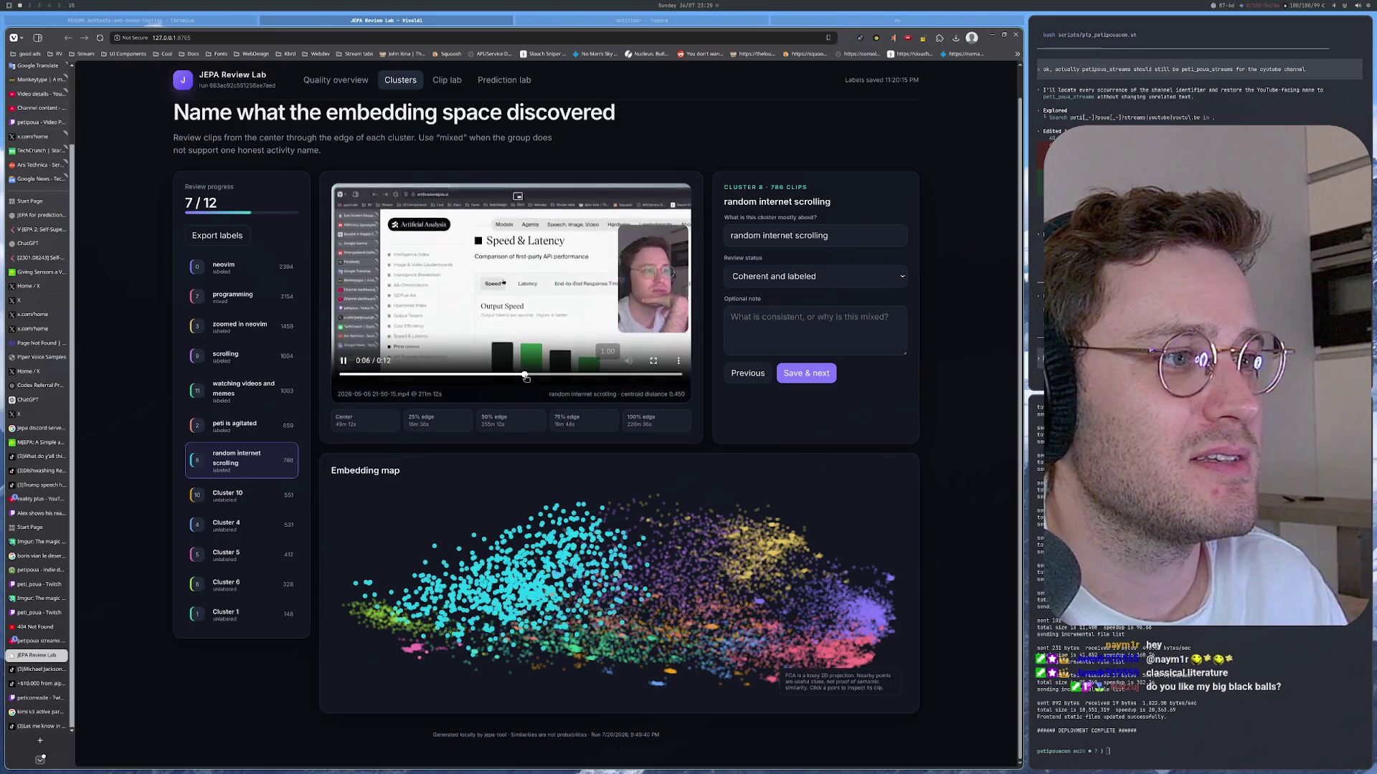
Step: Skim the random internet scrolling clip to its end and move on to Cluster 10
drag(403, 375, 650, 376)
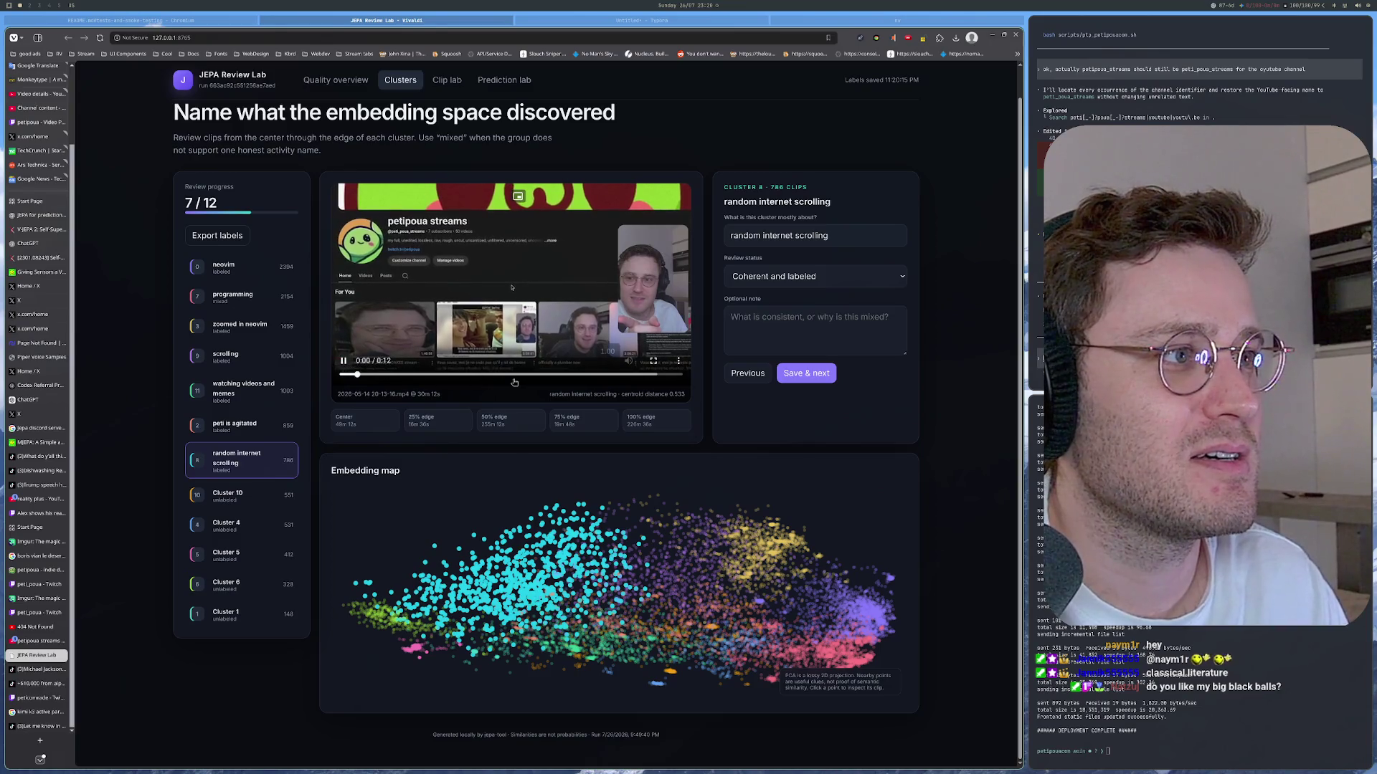
click(247, 494)
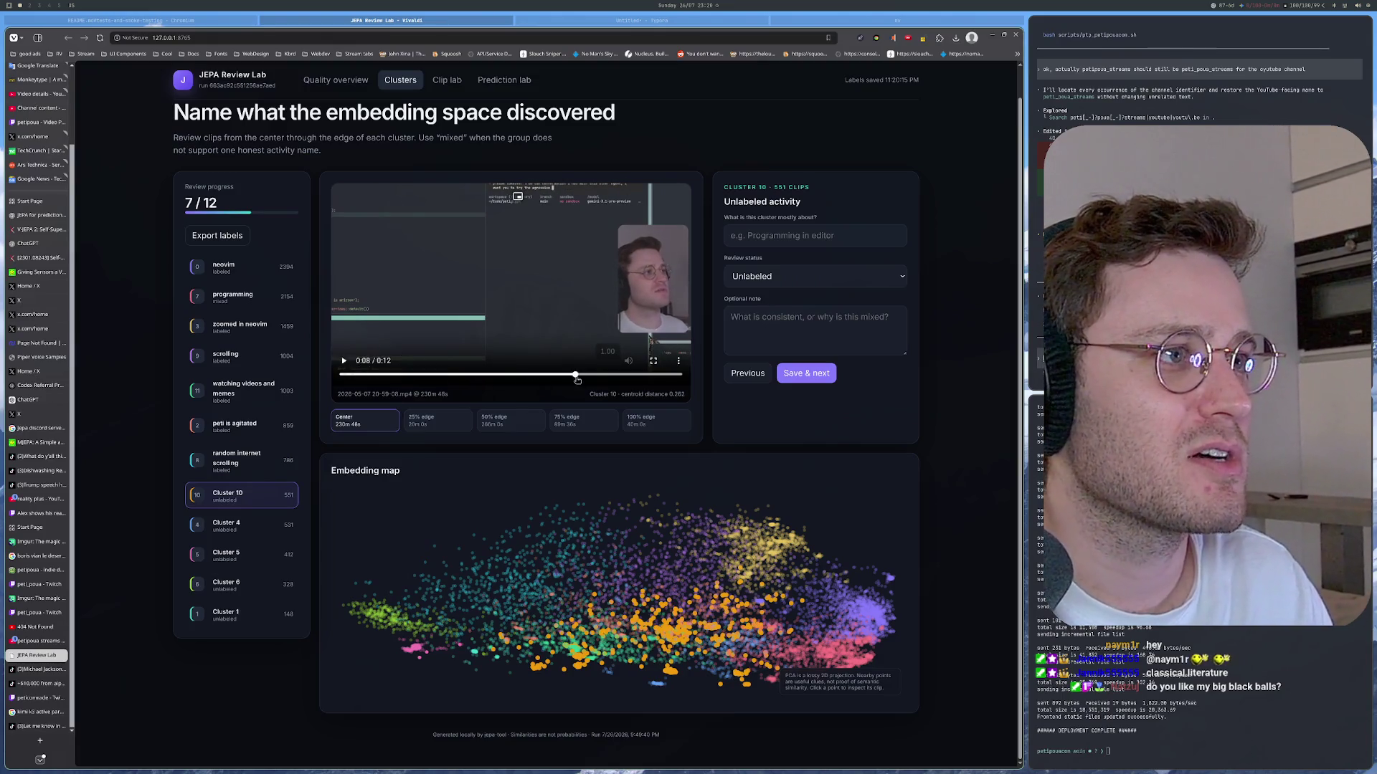
Step: Scrub Cluster 10's center, 25% and 50% edge clips several seconds in
drag(465, 377, 647, 380)
click(421, 421)
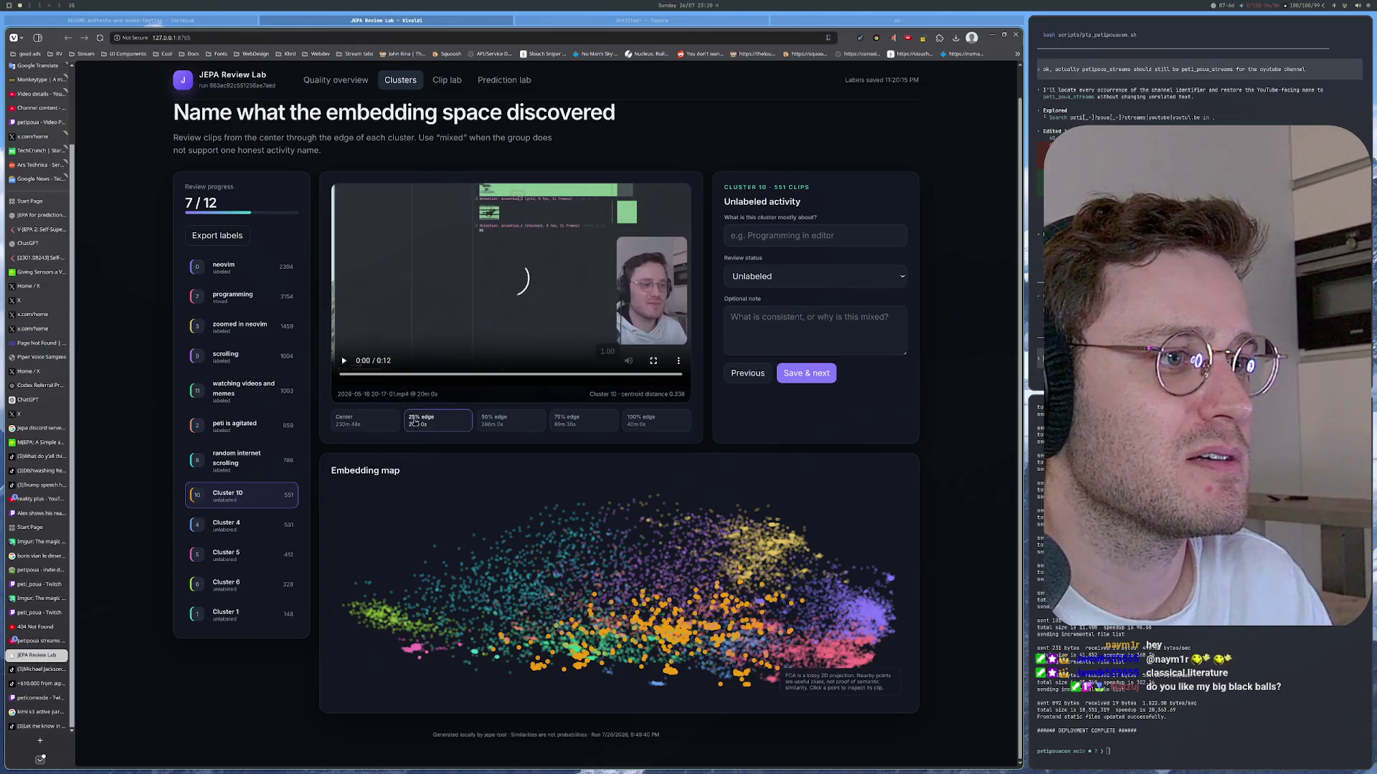
drag(398, 377, 544, 380)
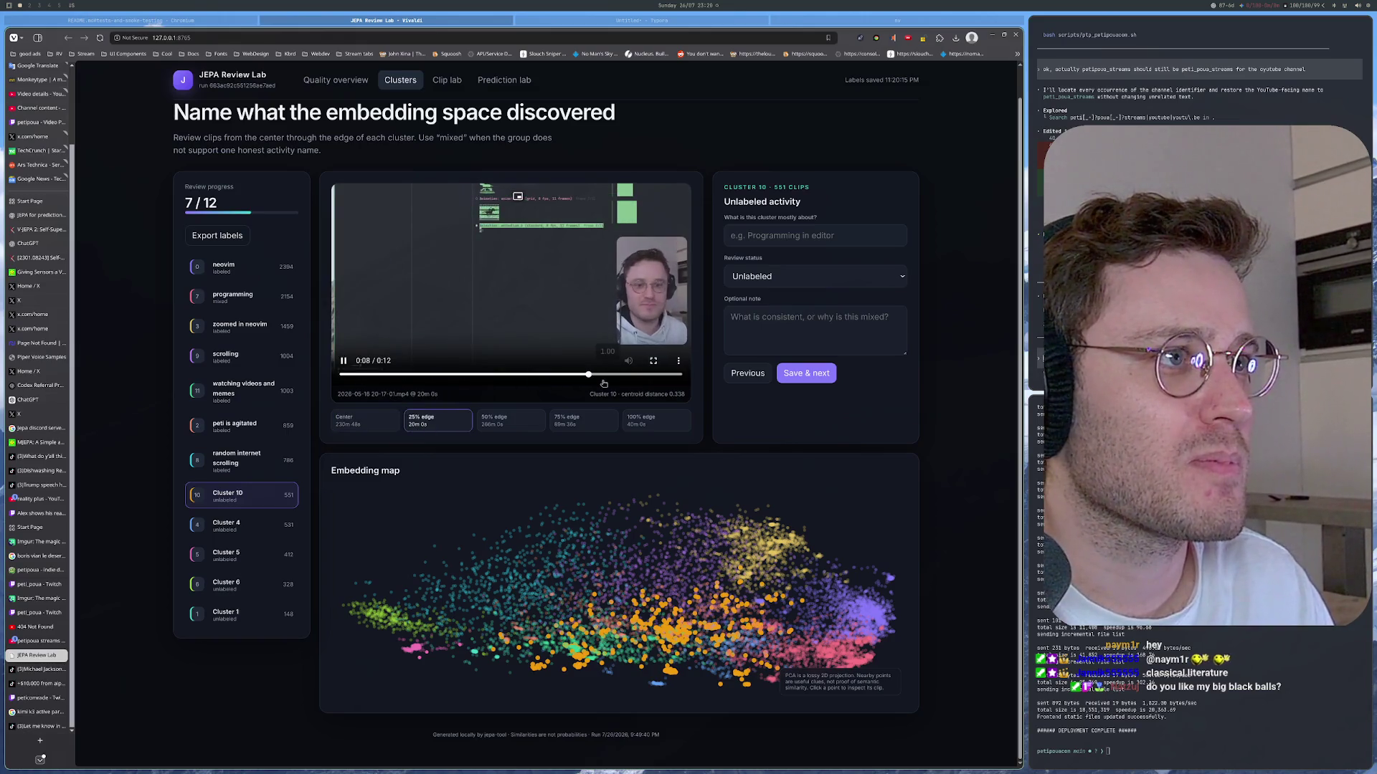
click(485, 423)
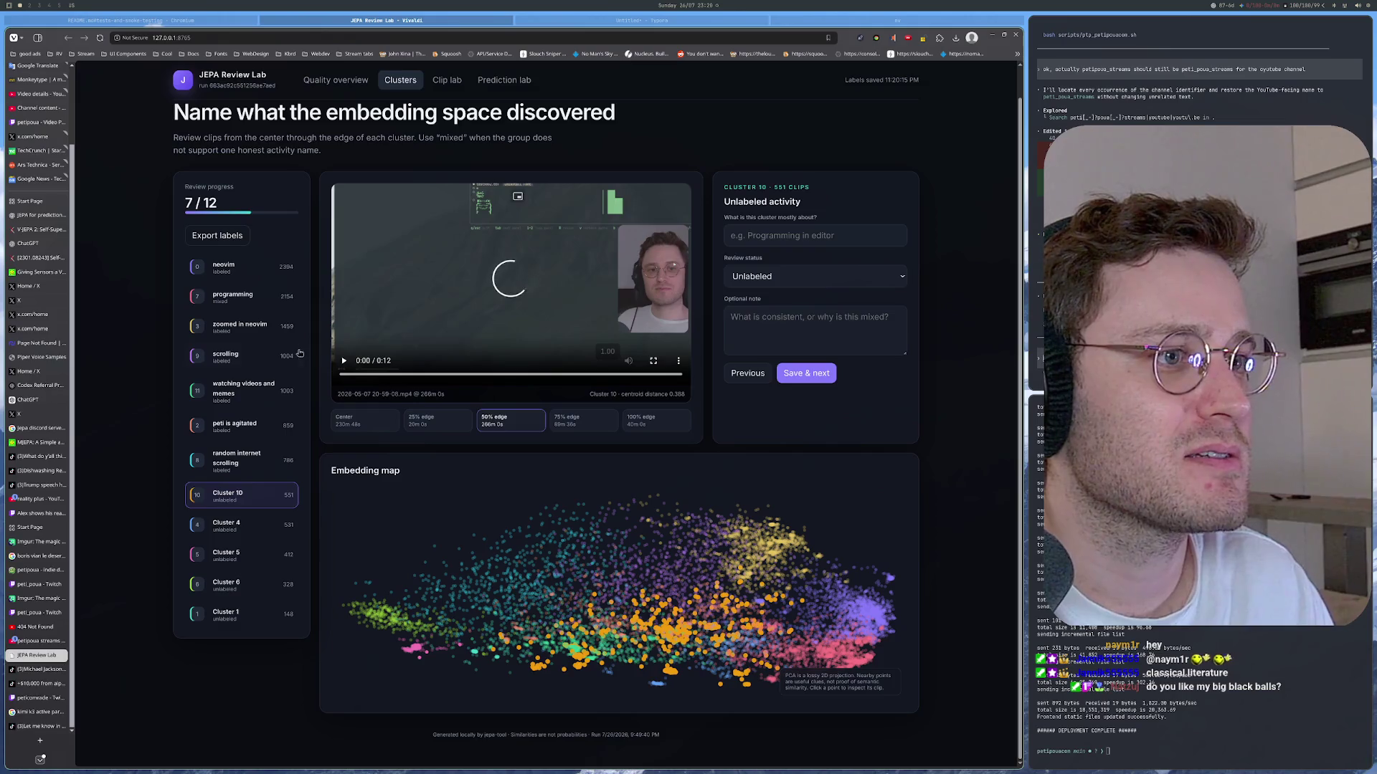
drag(473, 377, 588, 378)
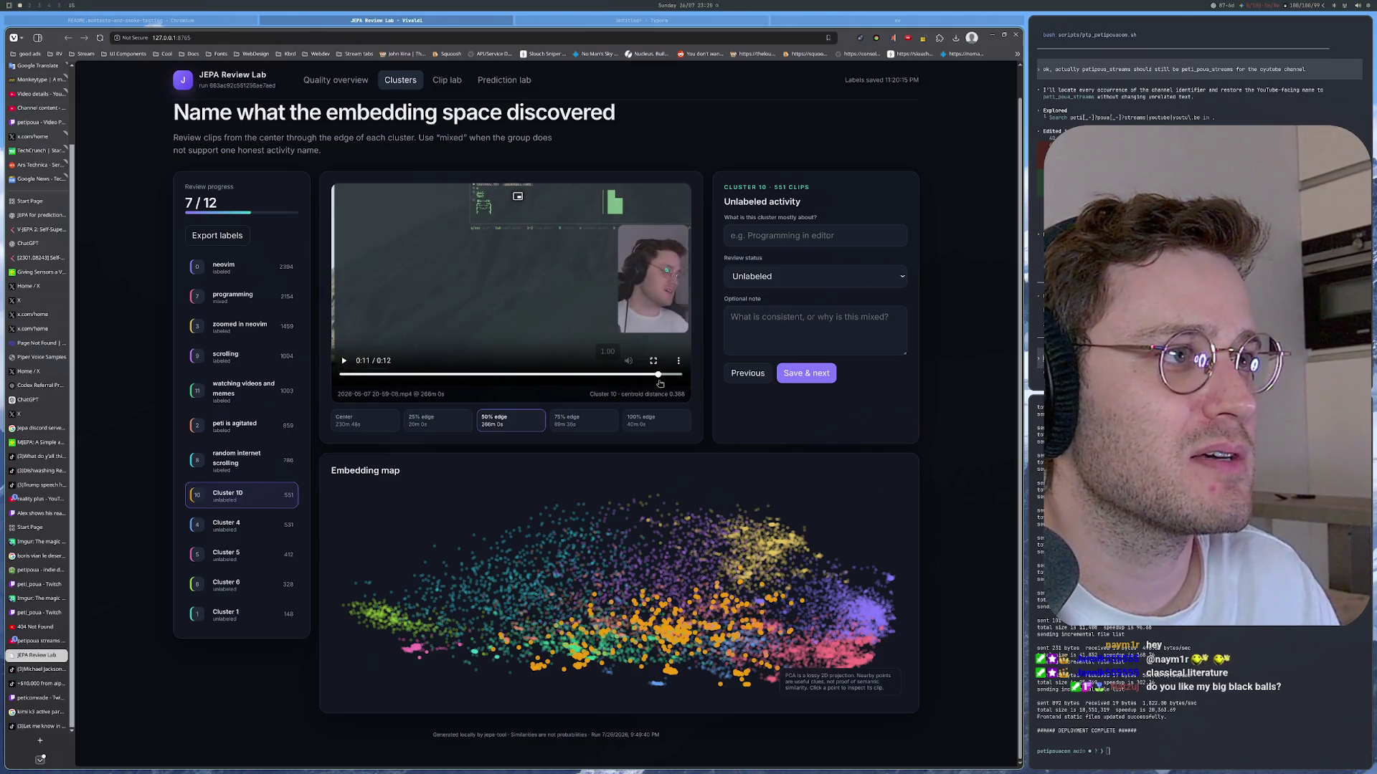
Step: Sample Cluster 10's 75% edge clip and its outermost 100% edge clip
click(582, 421)
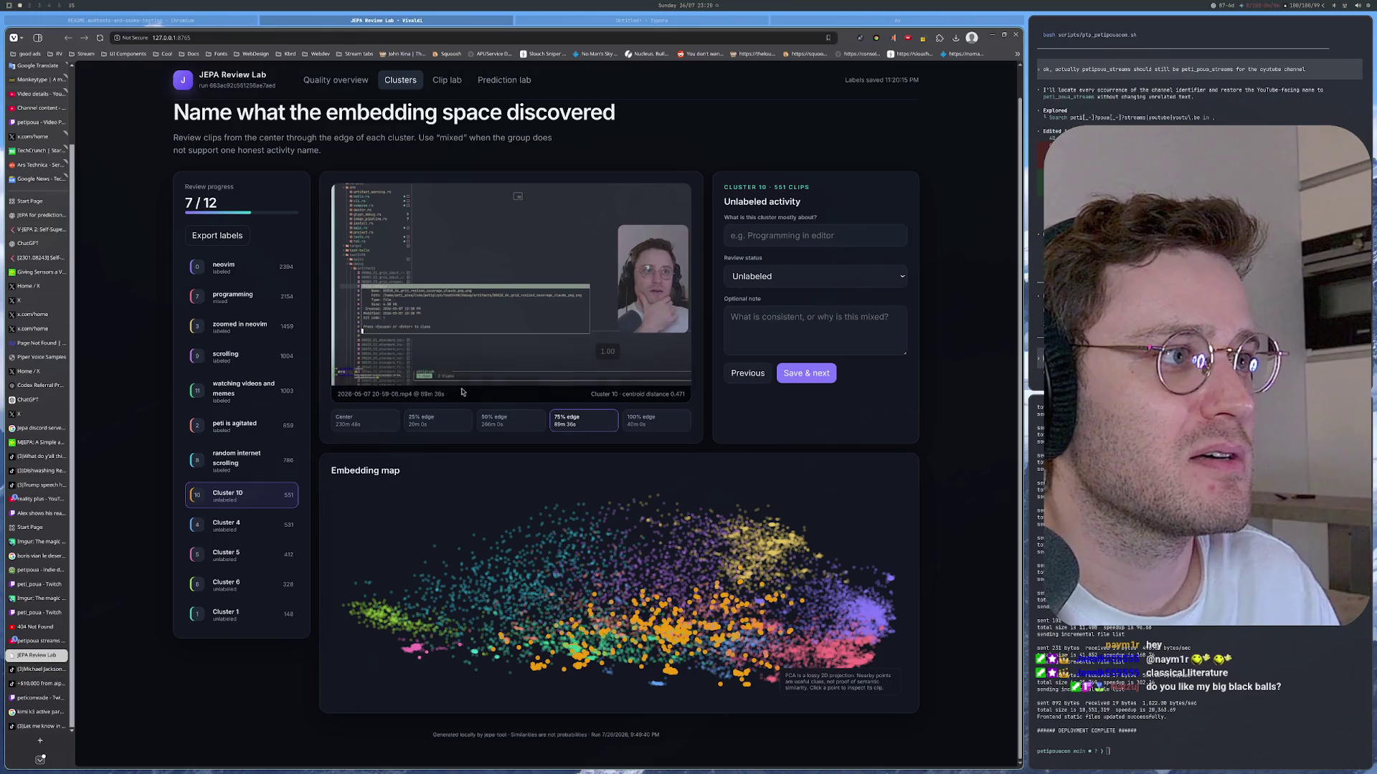
drag(426, 377, 632, 377)
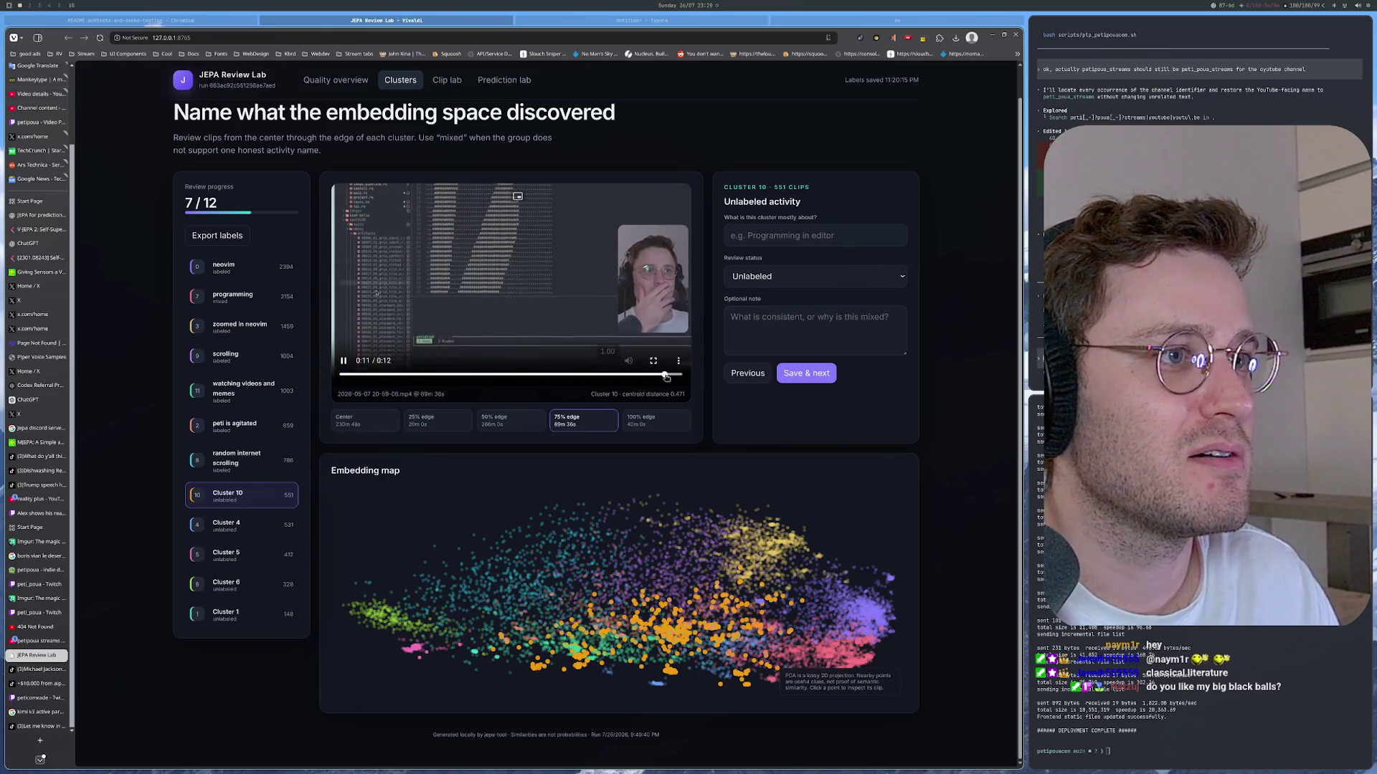
click(343, 363)
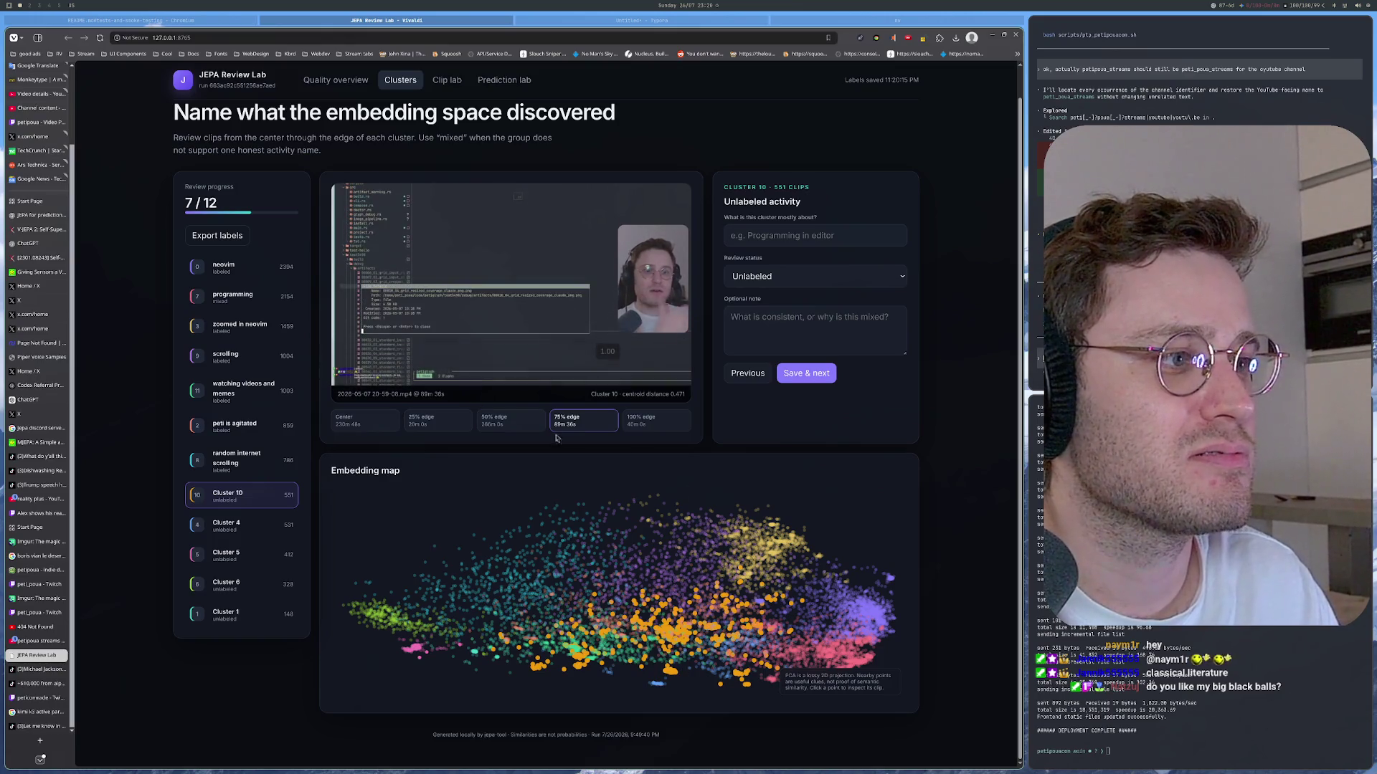
click(640, 422)
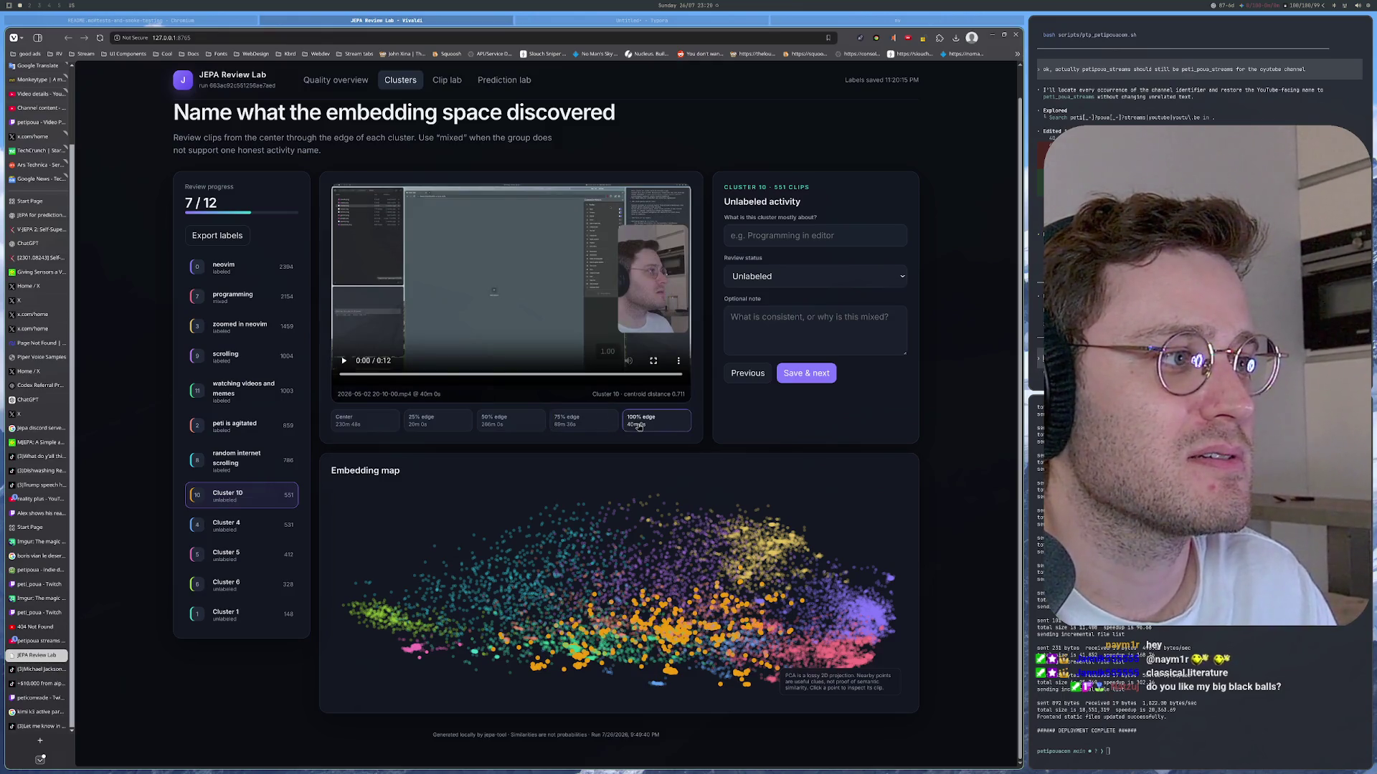
click(884, 280)
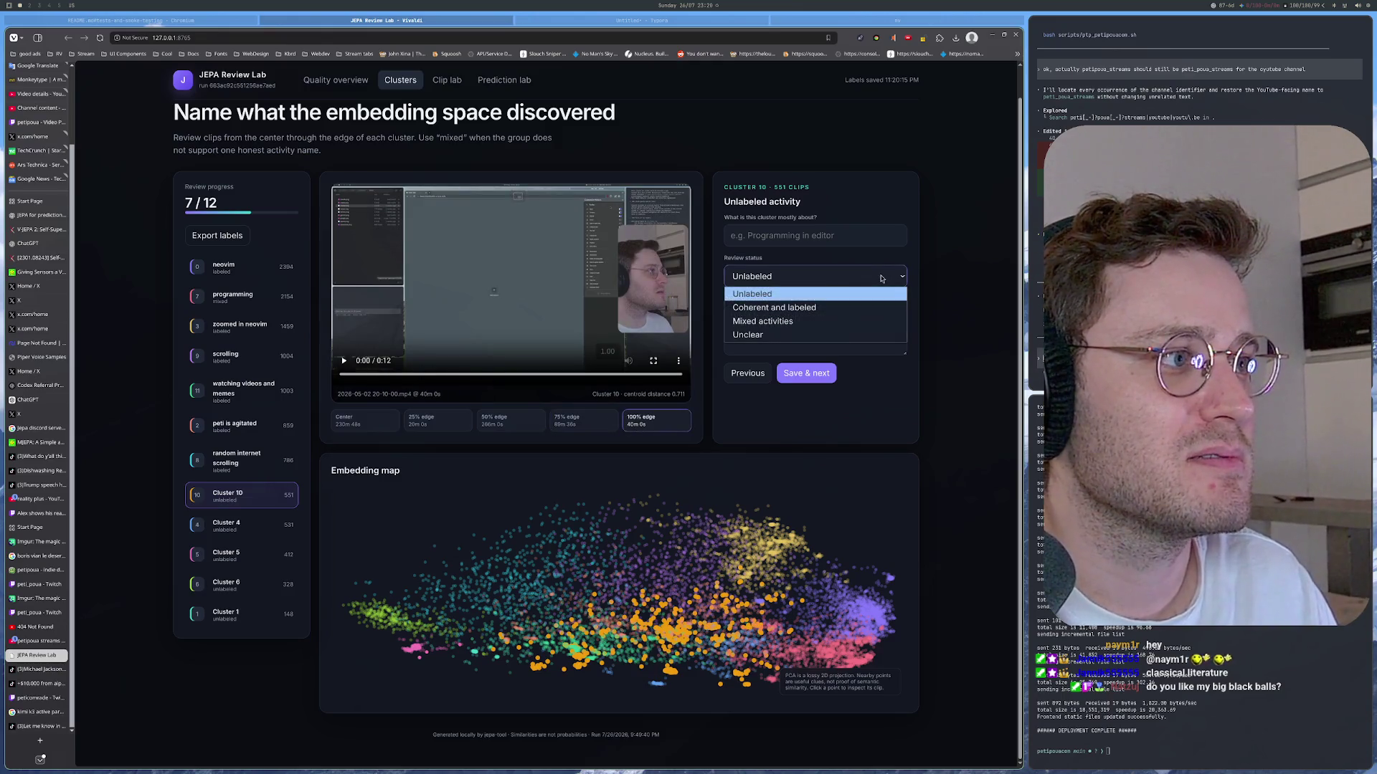
Step: Mark Cluster 10 Unclear, skim one more of its clips, then open watching videos and memes
click(762, 332)
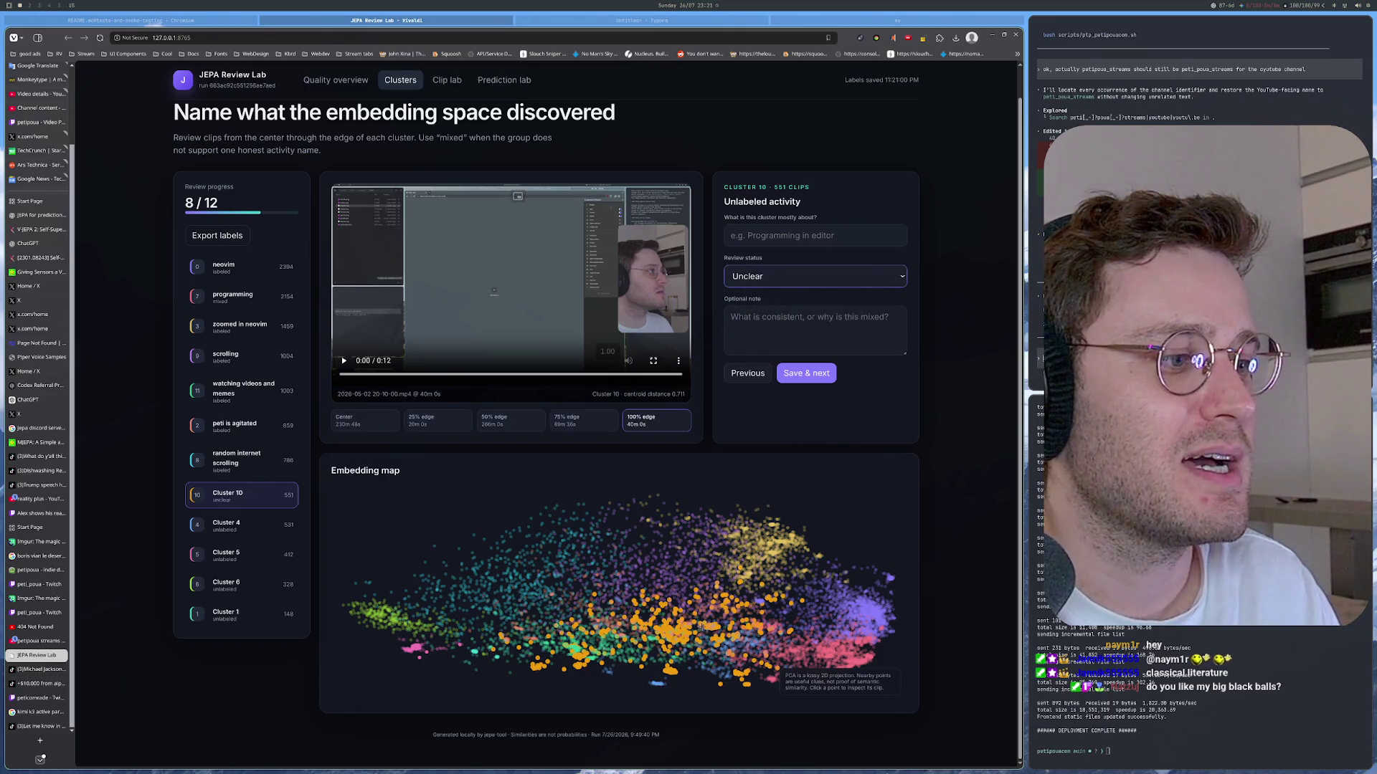
click(670, 635)
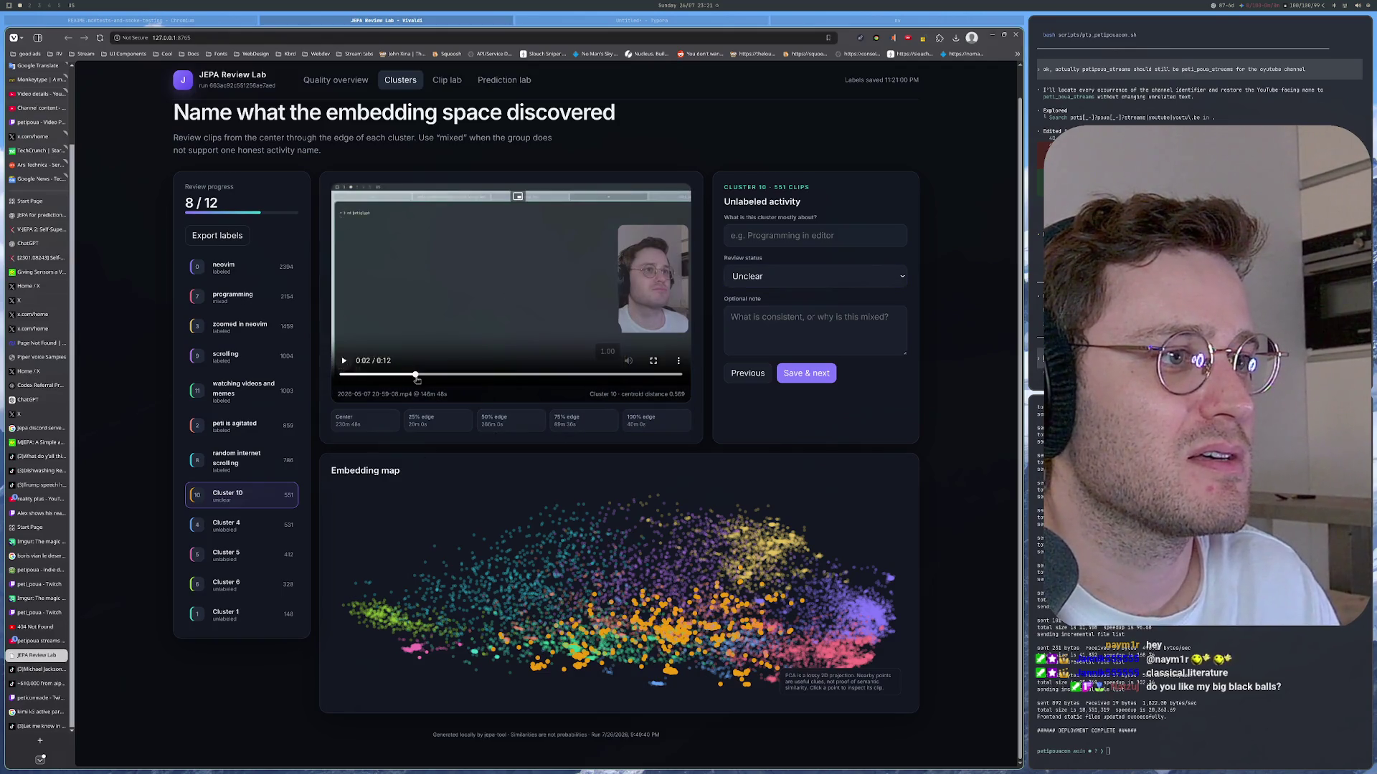
drag(415, 379, 649, 382)
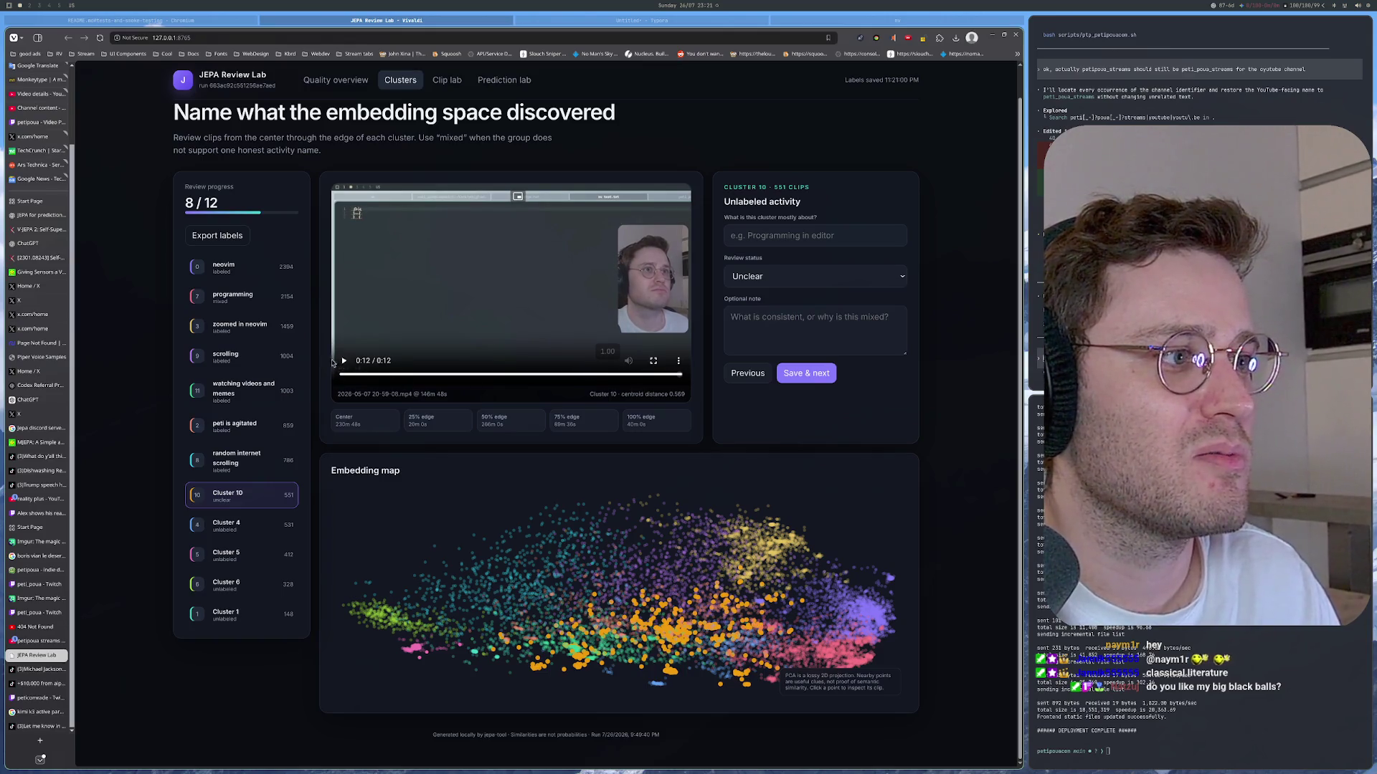
click(629, 589)
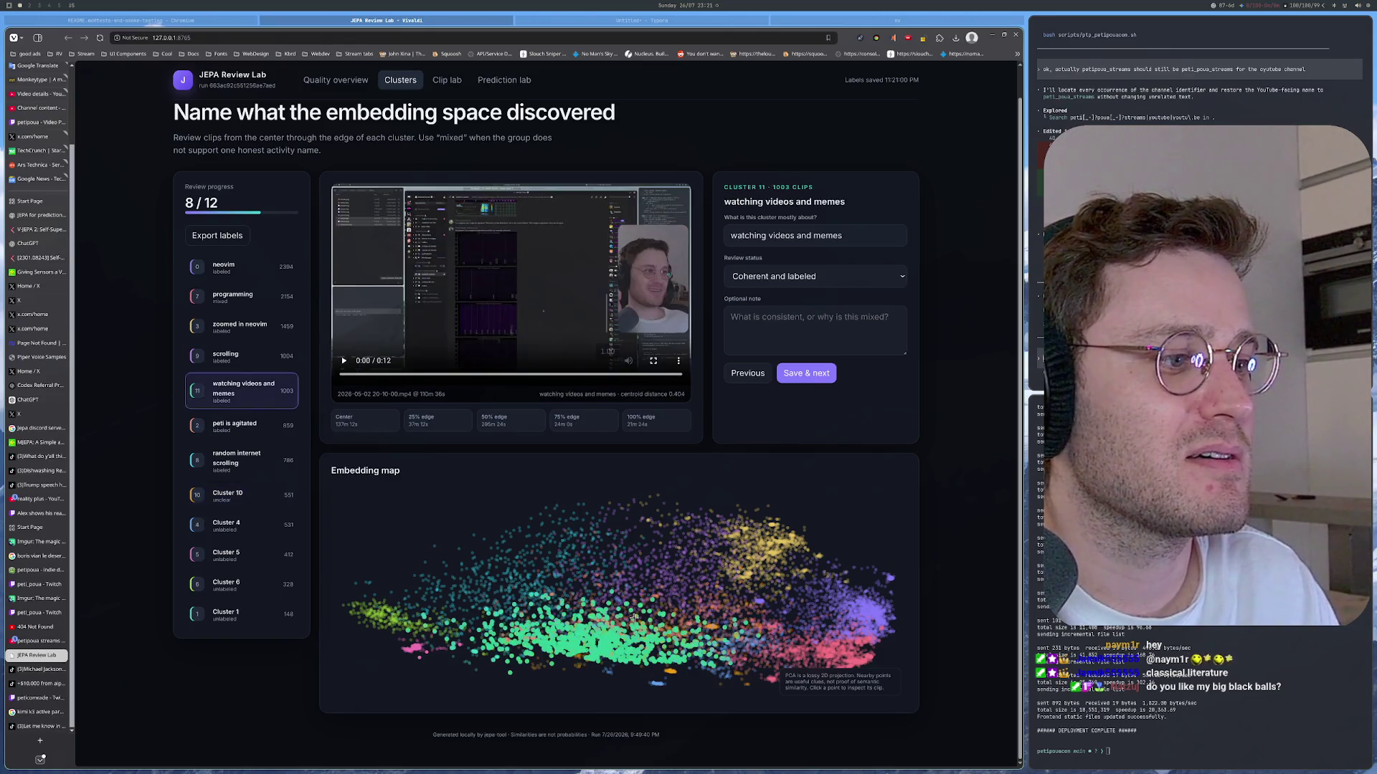
Step: Return to Cluster 10 and scrub its current clip near the end, from the start, and a few seconds in
click(603, 630)
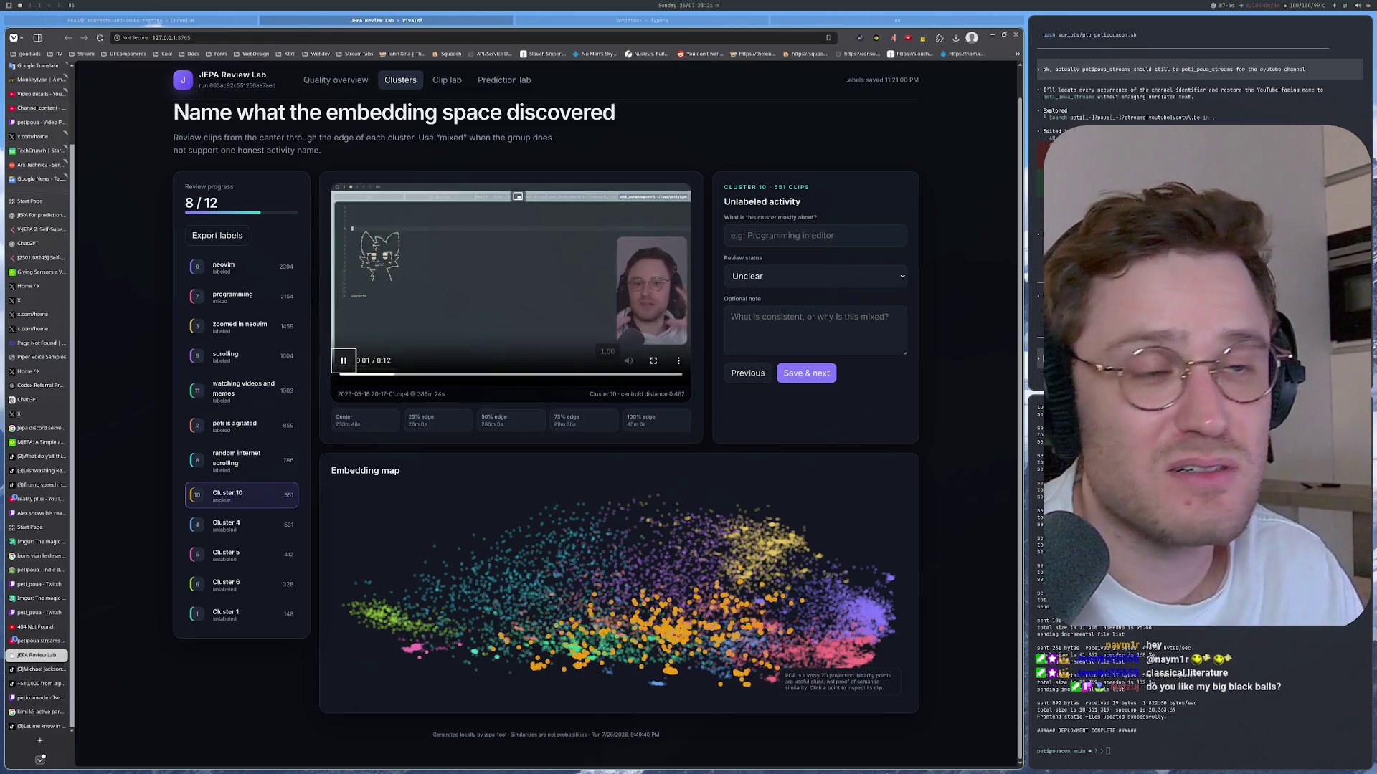
click(560, 375)
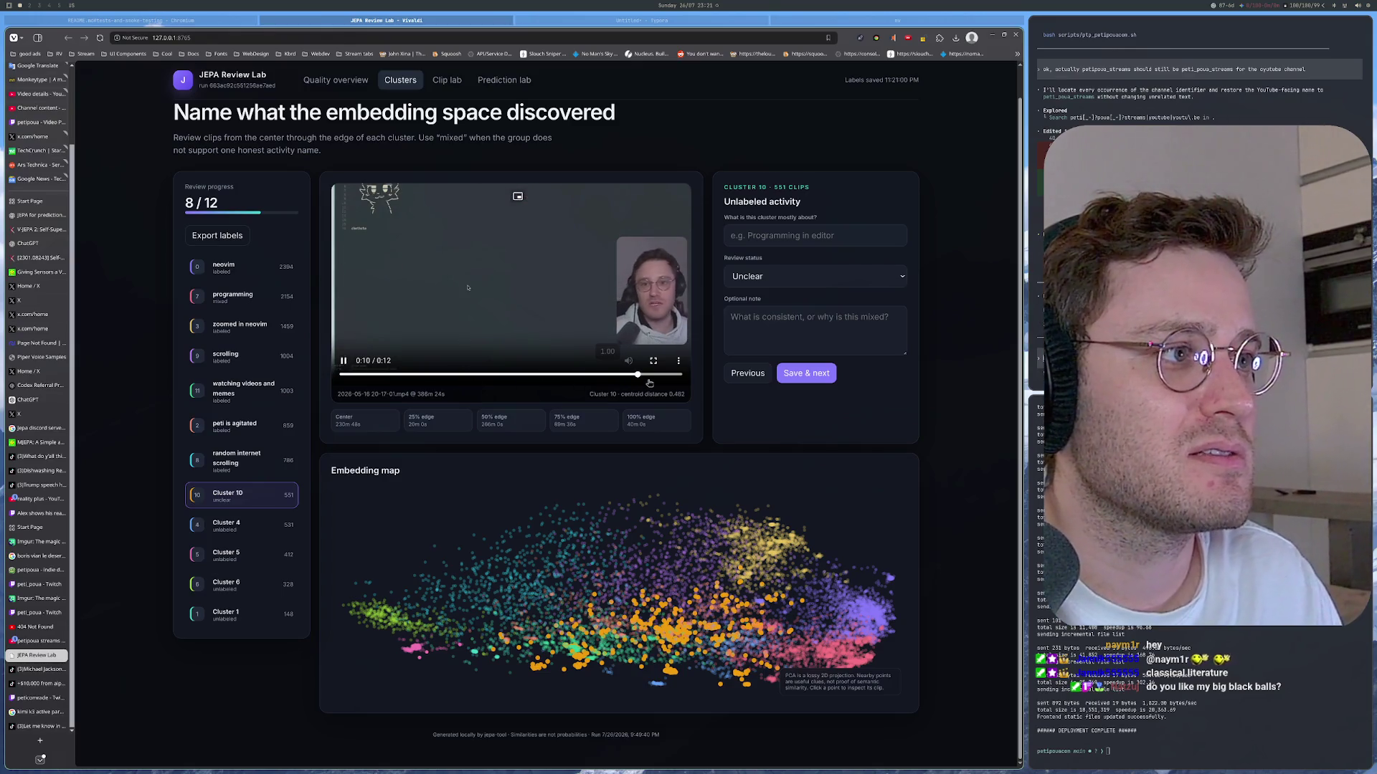
click(345, 365)
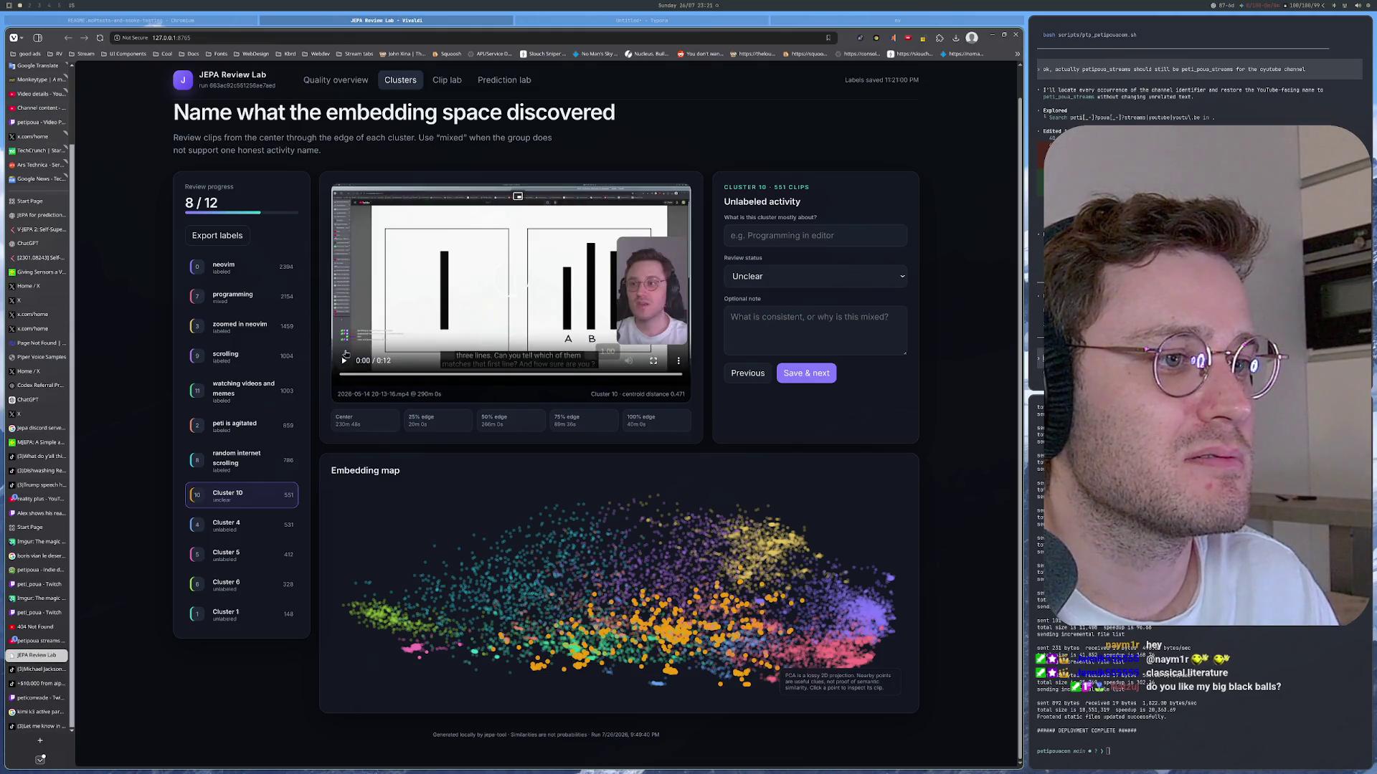
click(470, 376)
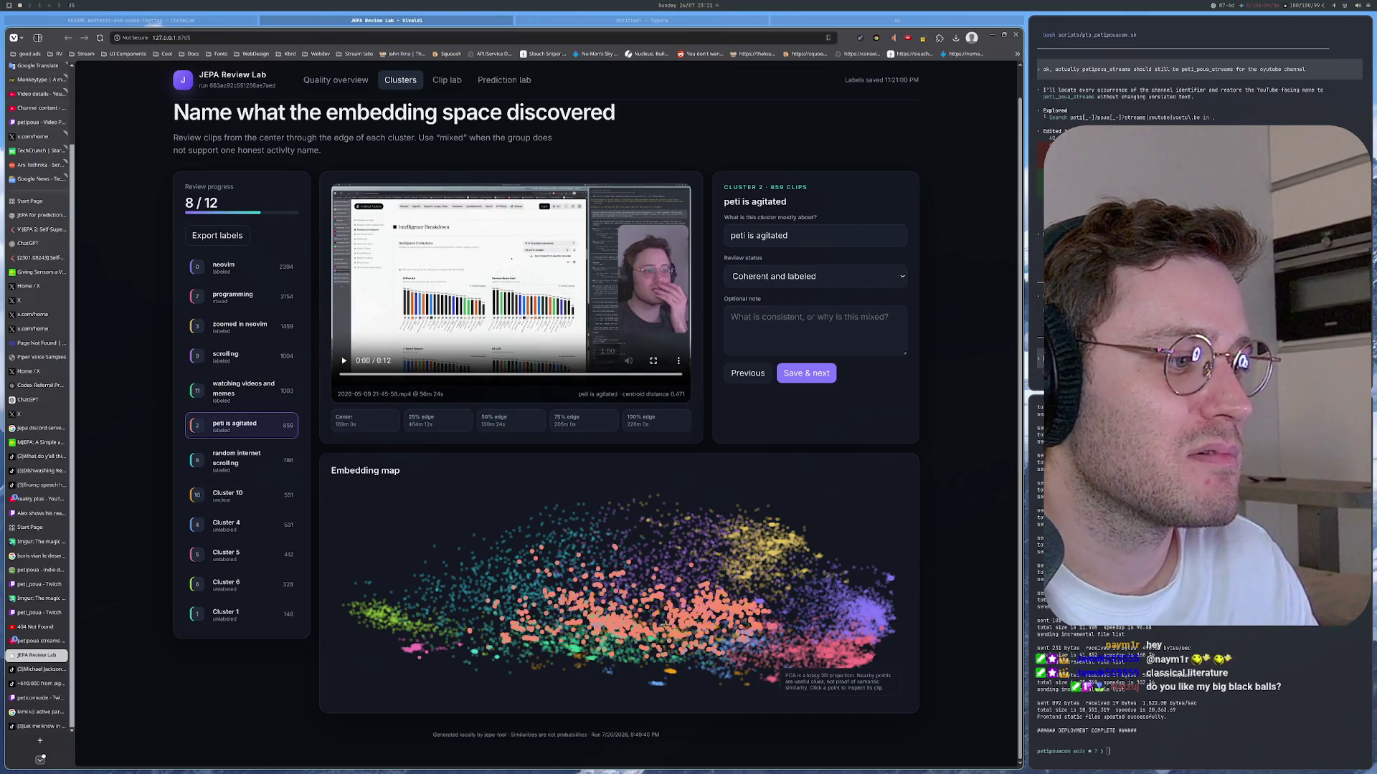
Step: Load Cluster 10's centroid-nearest clip, skim it to 0:09, then load another Cluster 10 clip
click(390, 425)
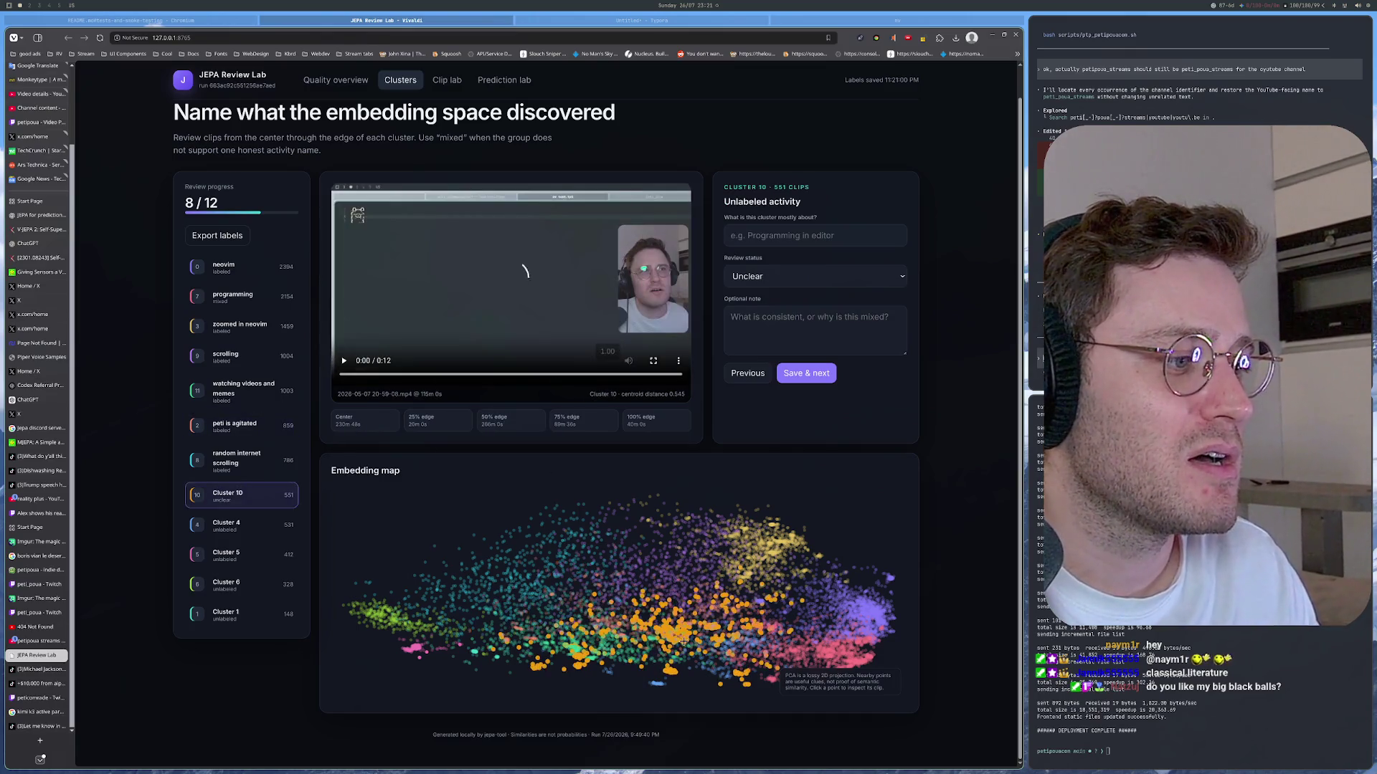
drag(344, 373, 611, 376)
click(344, 362)
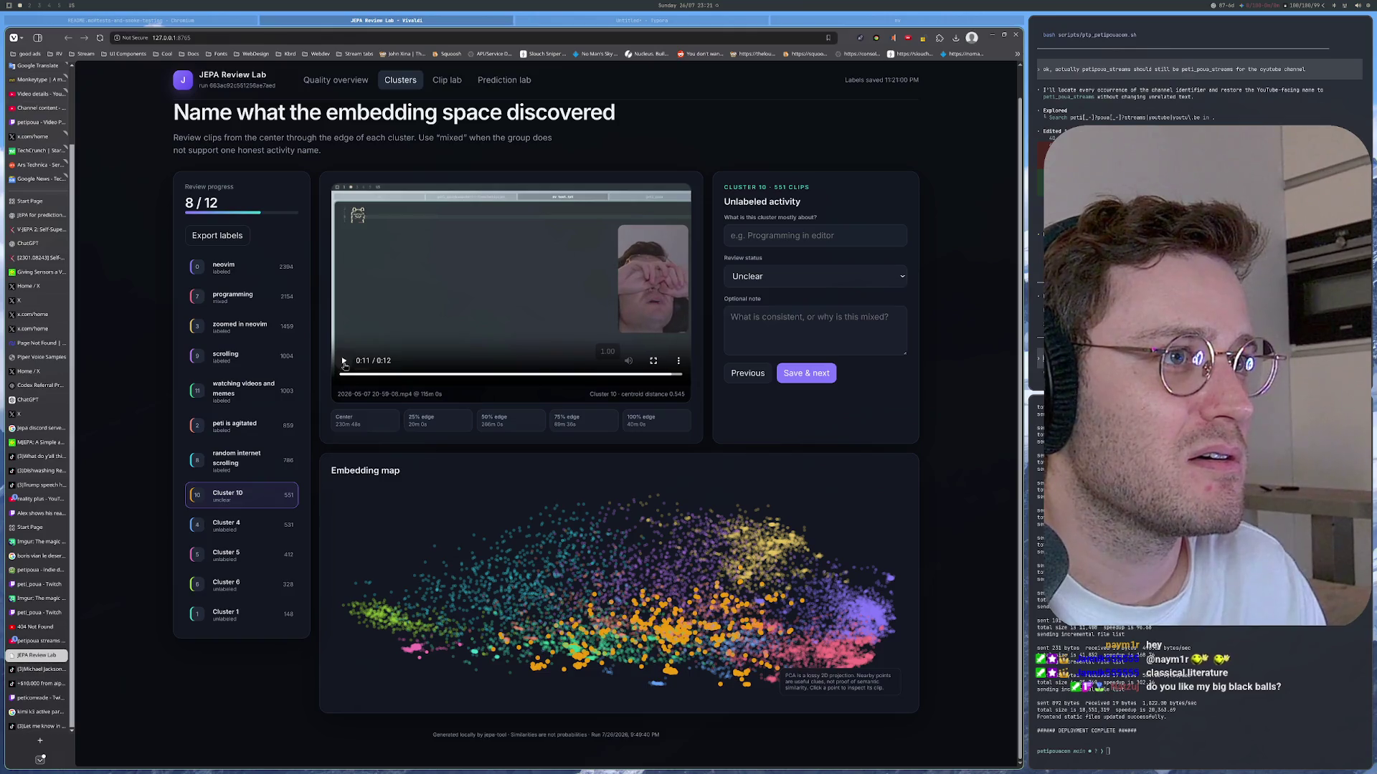
click(661, 629)
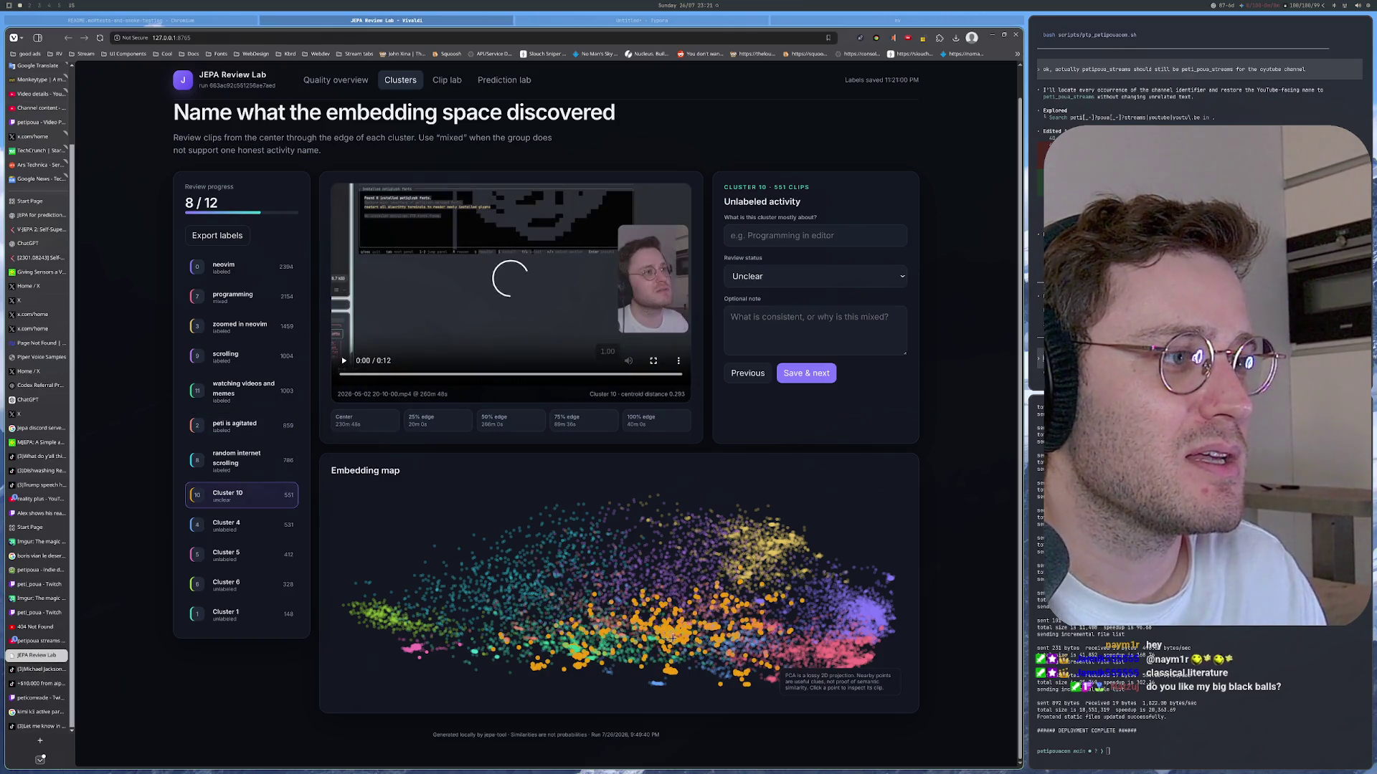
Step: Sample several more Cluster 10 points on the embedding map to judge its content
click(684, 632)
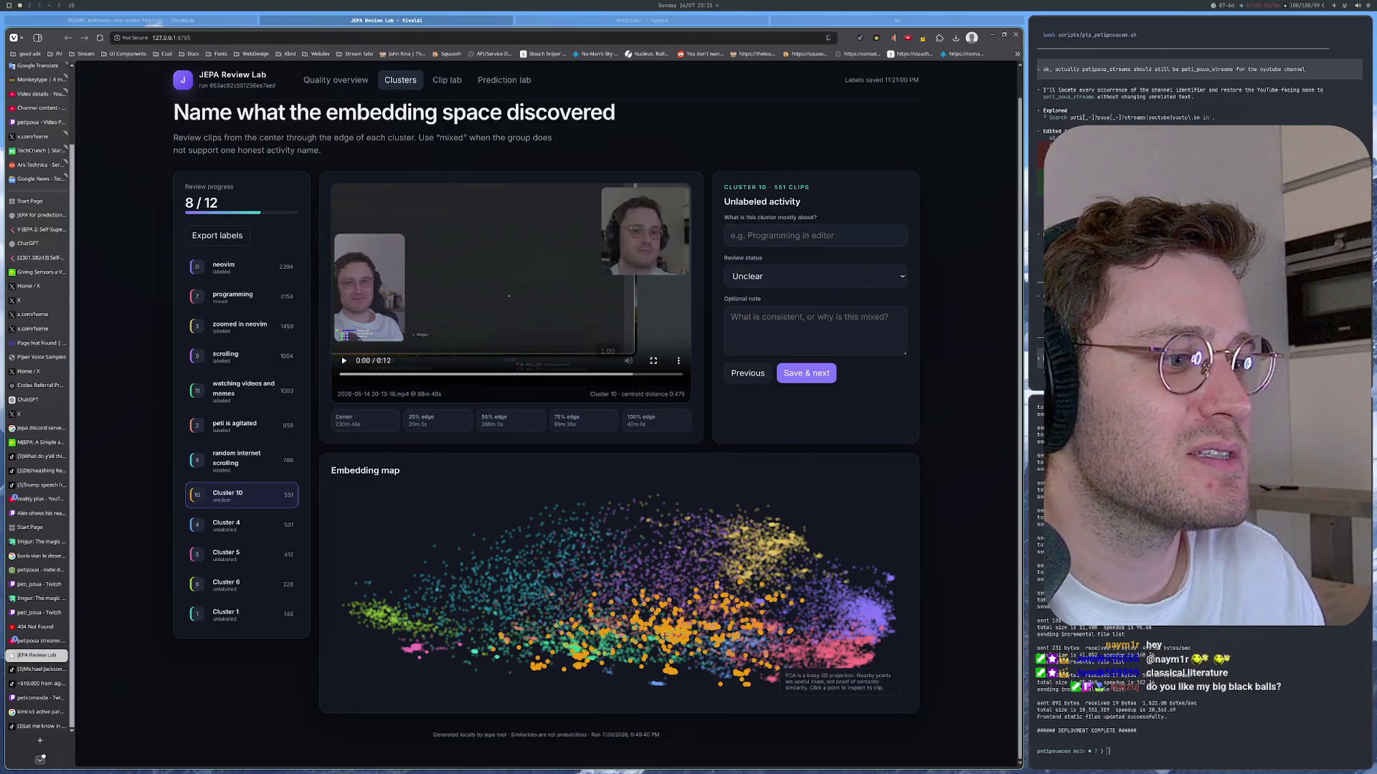
click(579, 654)
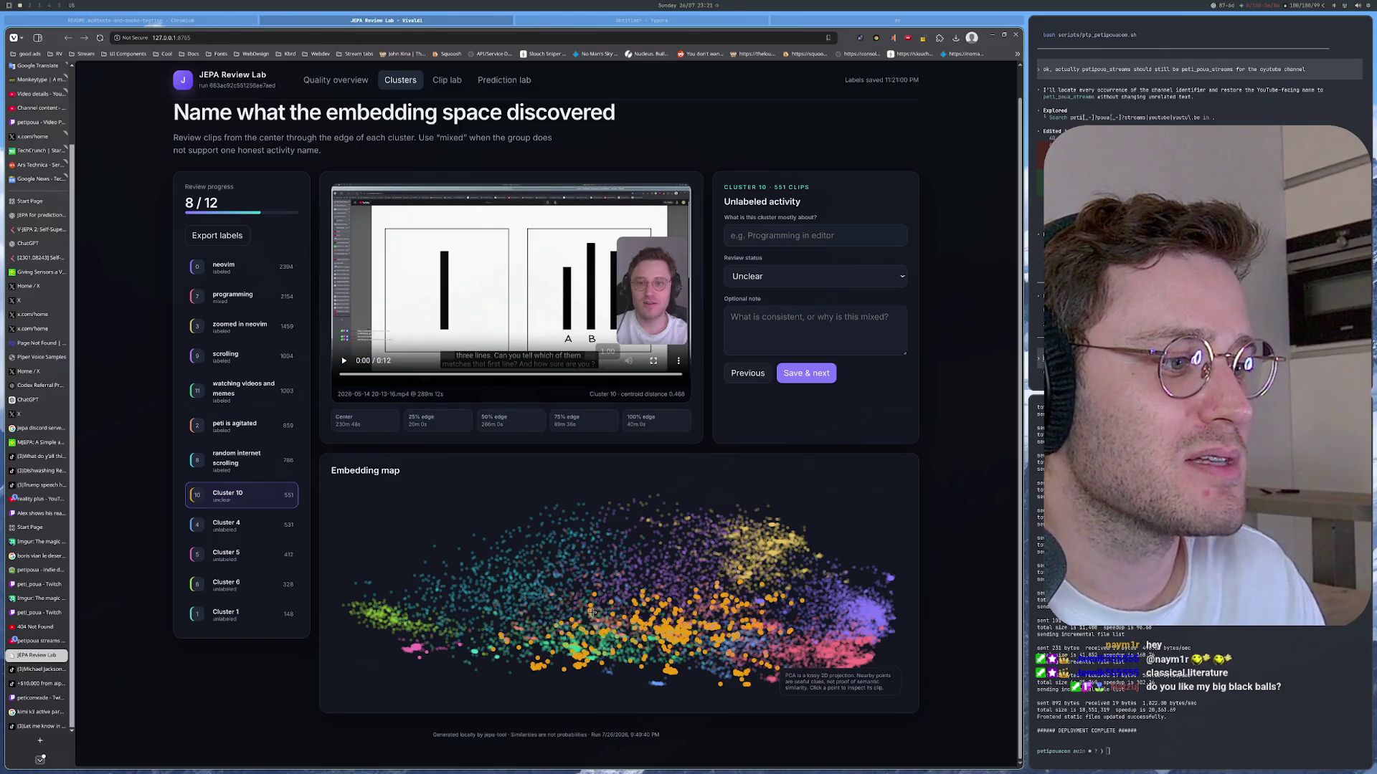
click(635, 616)
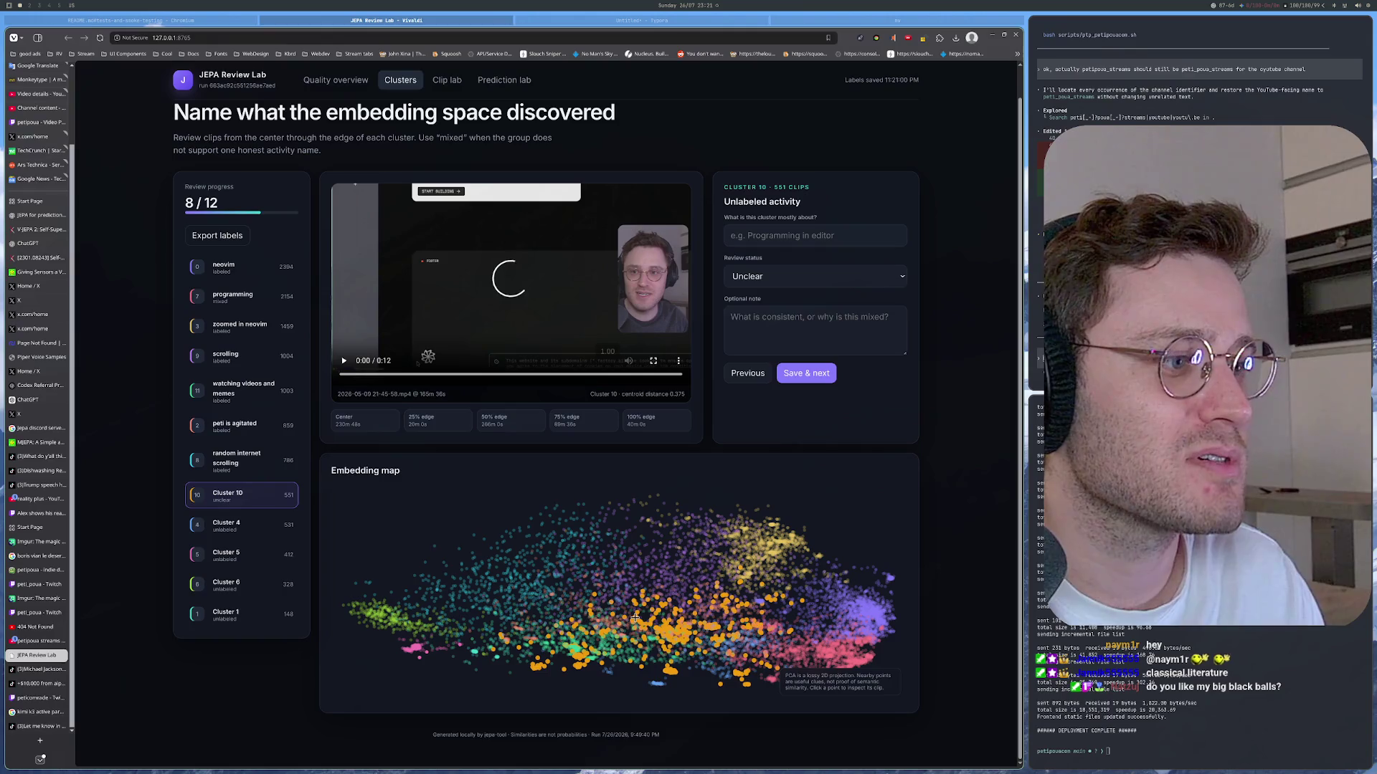
click(634, 615)
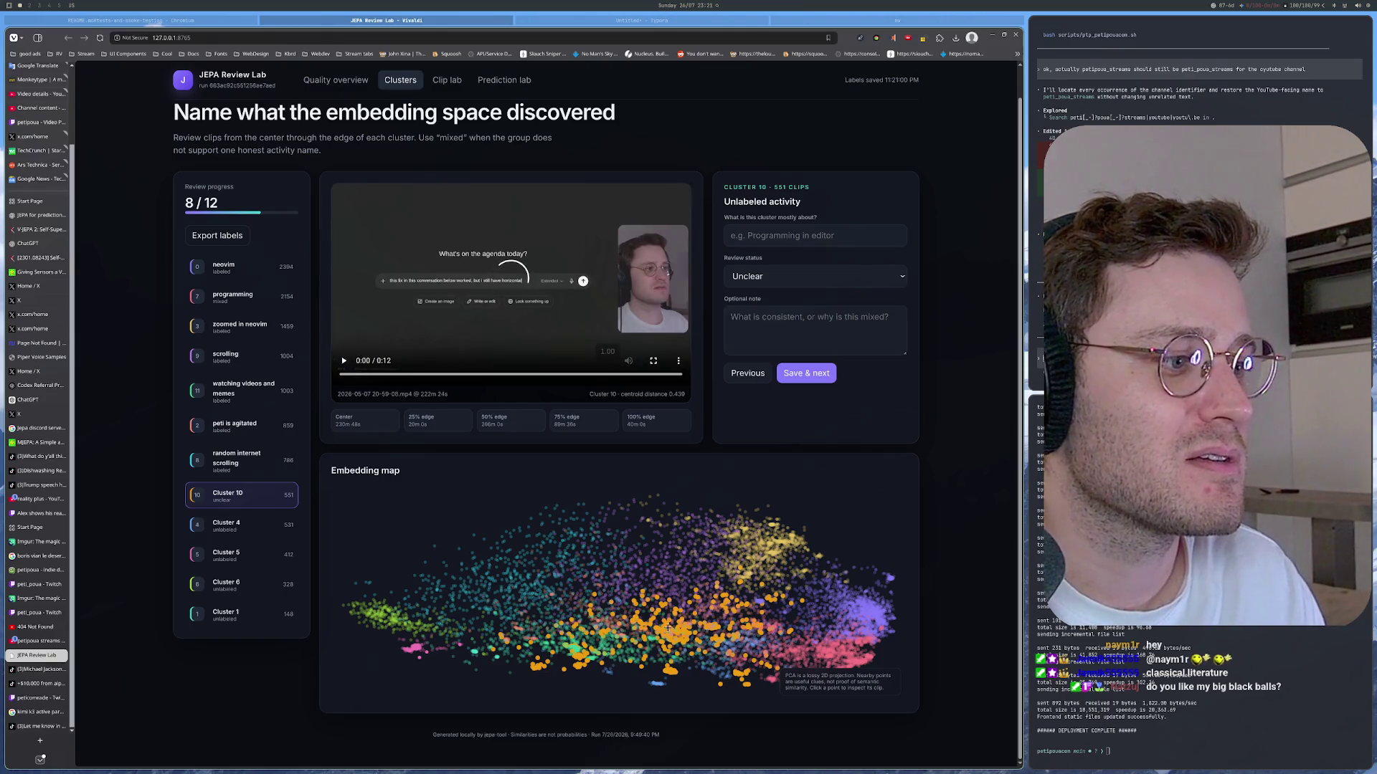
click(667, 629)
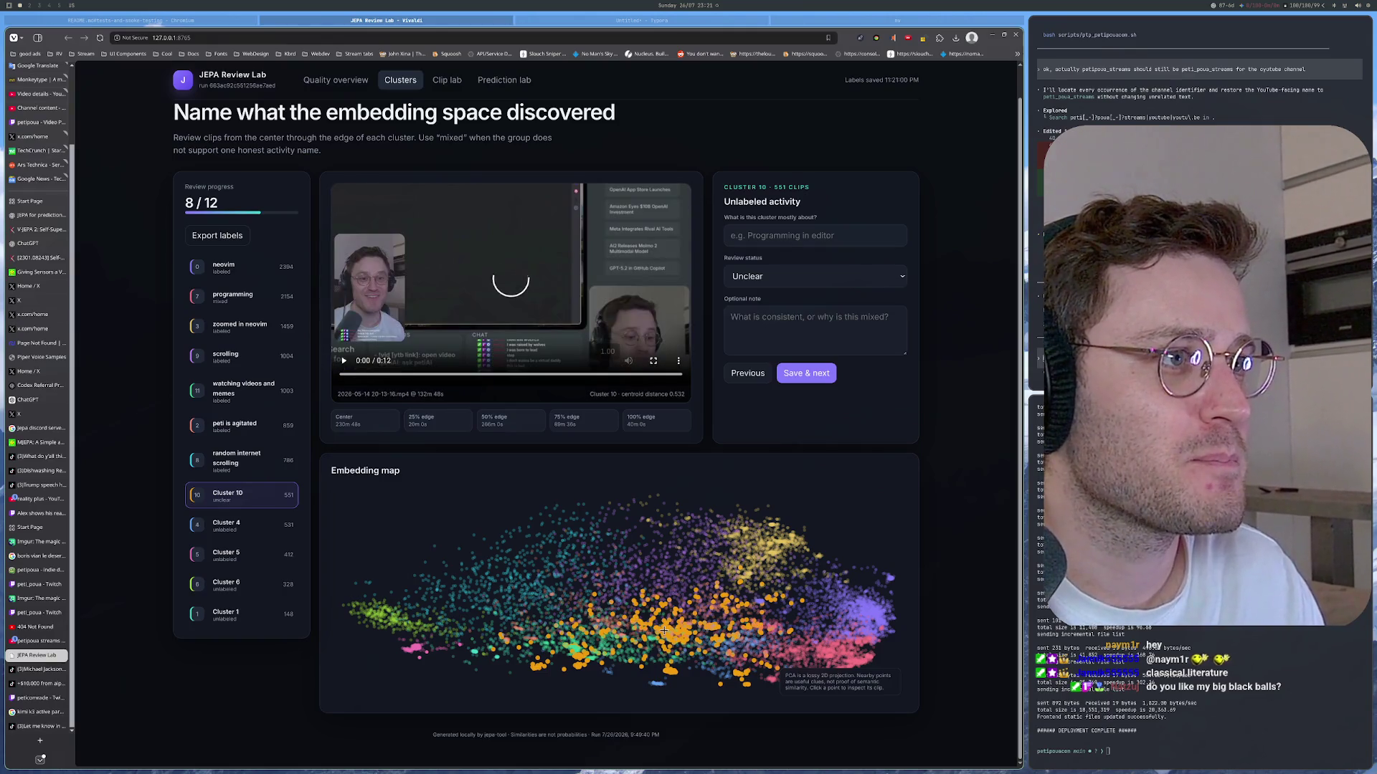
Step: Name Cluster 10 'empty screens' and keep its review status as Unclear
click(778, 239)
text(empty )
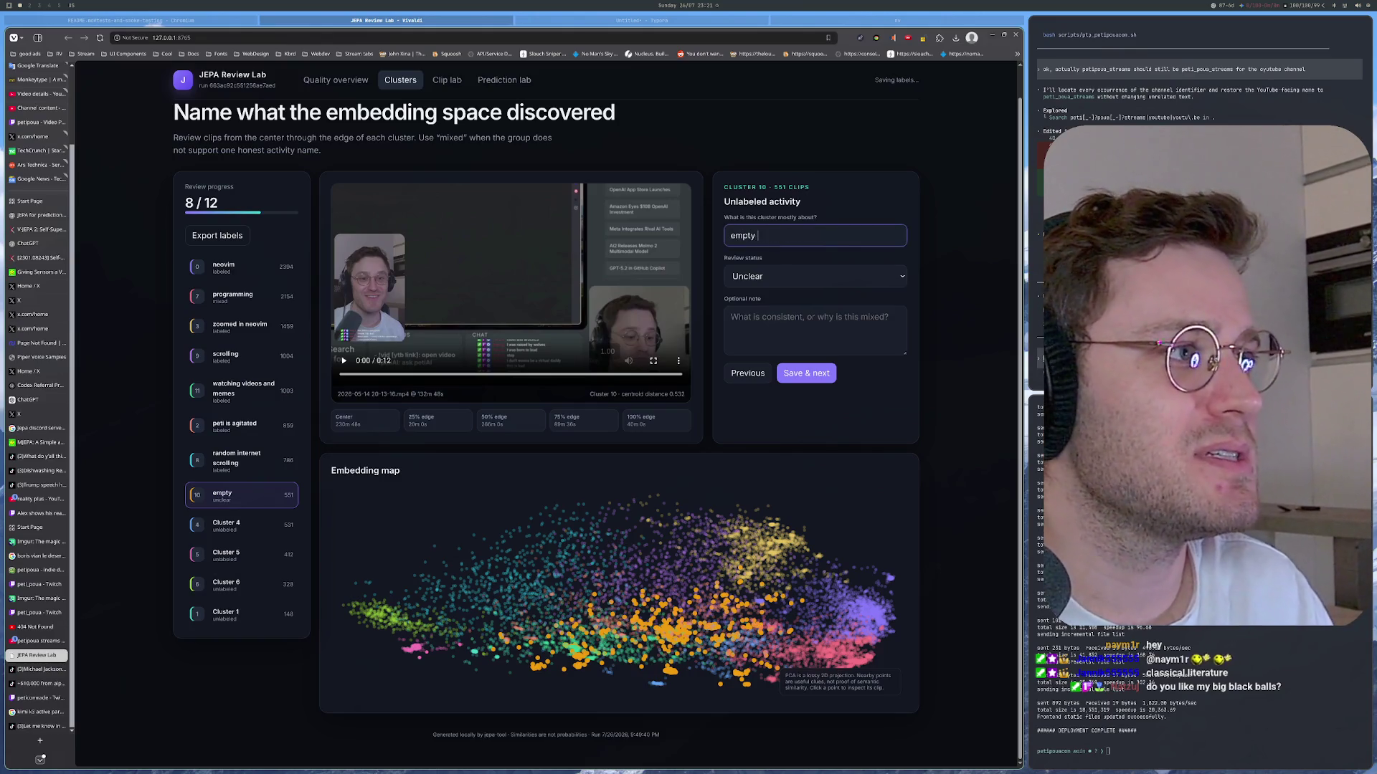
text(screens)
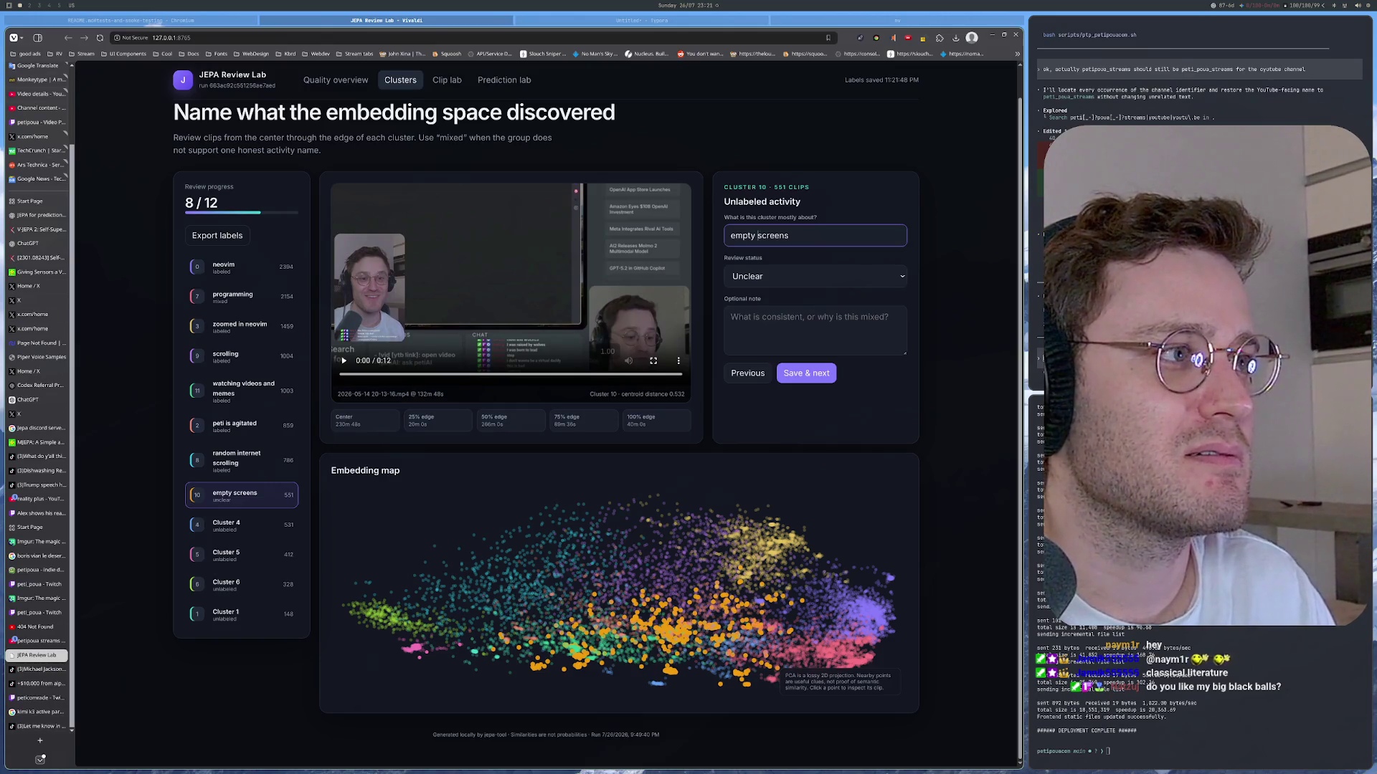
click(856, 278)
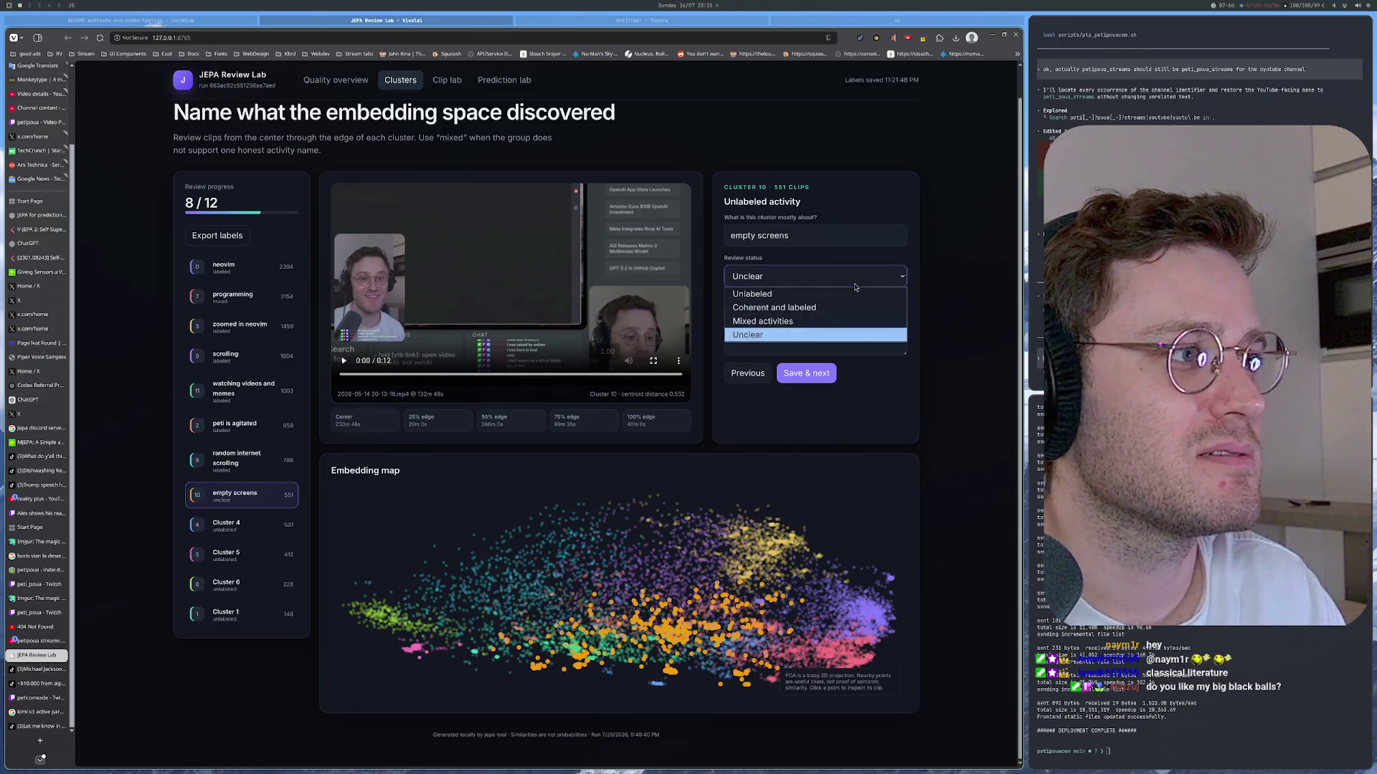
click(814, 335)
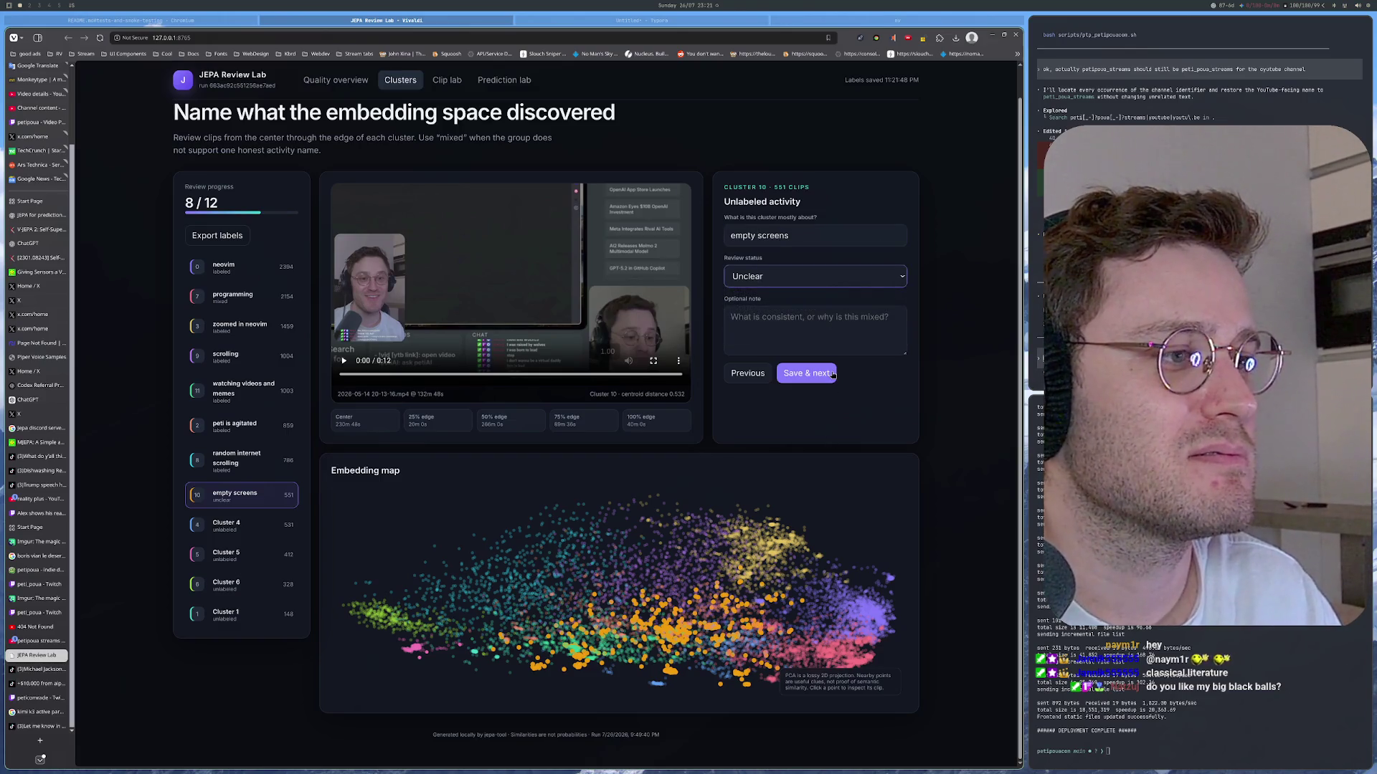
click(781, 280)
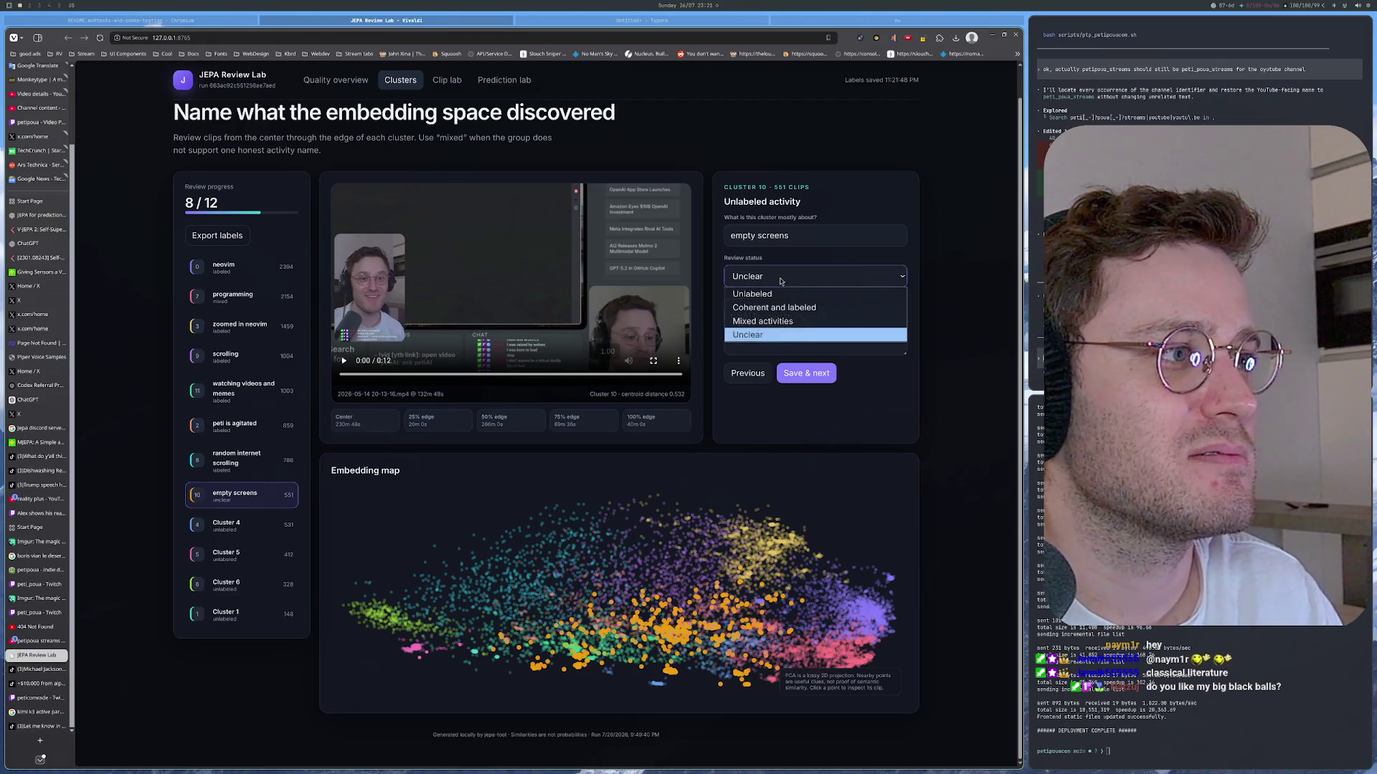